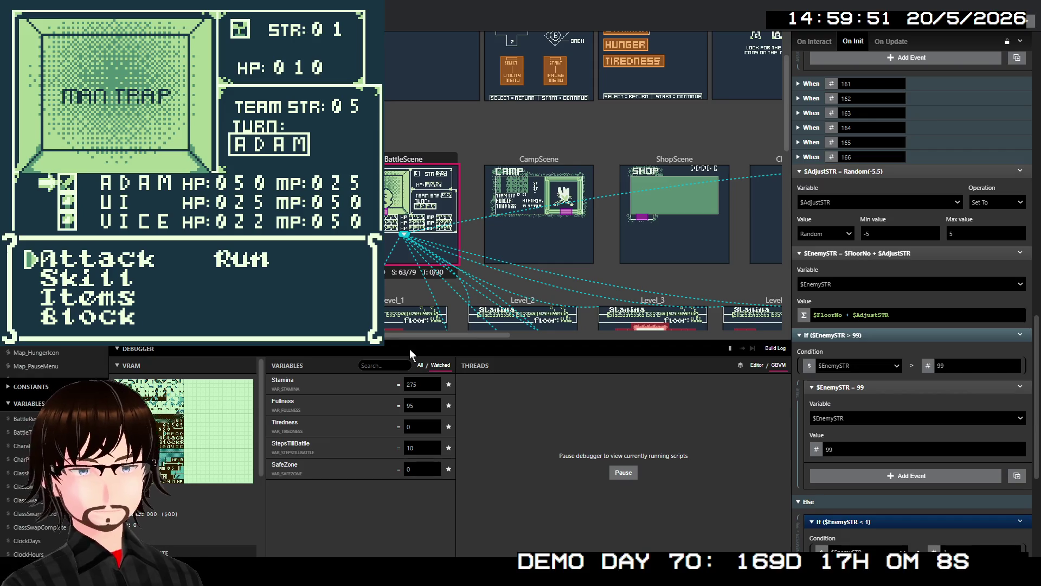
# Have ADAM Block, then open Ui's skill list showing Fire, Ice, Elec, Light, Dark and Heal
pyautogui.press('Down')
pyautogui.press('Down')
pyautogui.press('Down')
pyautogui.press('z')
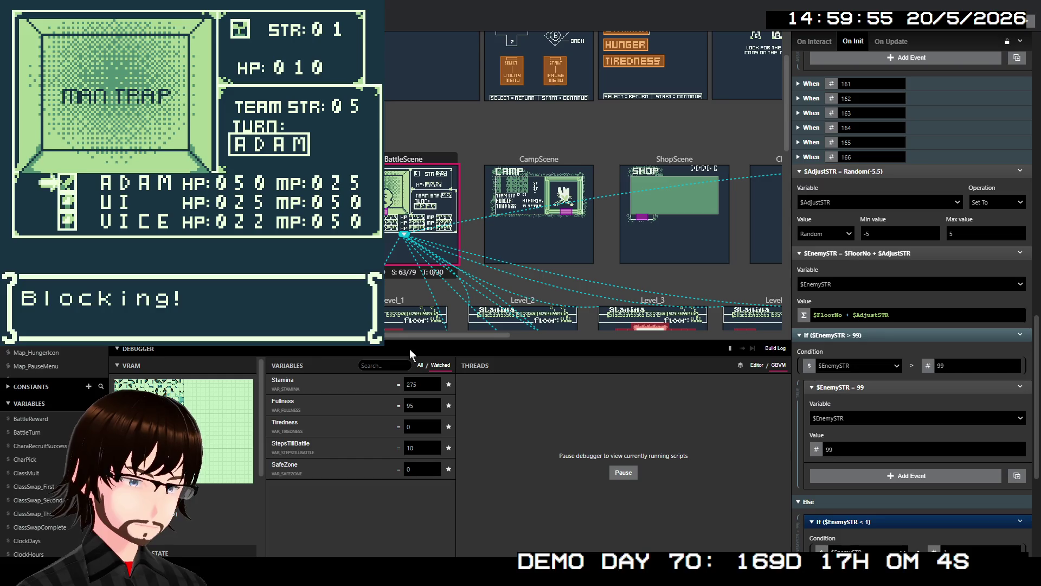
pyautogui.press('Down')
pyautogui.press('z')
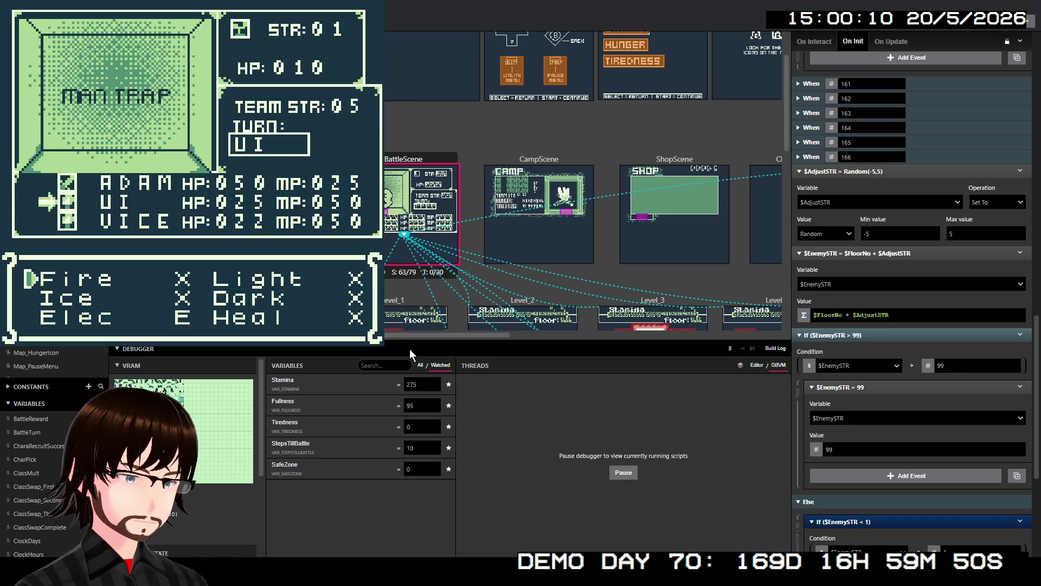
# Select Ui's Elec skill so the game asks to use Electric for 5 MP against Man Trap
pyautogui.press('Down')
pyautogui.press('Down')
pyautogui.press('z')
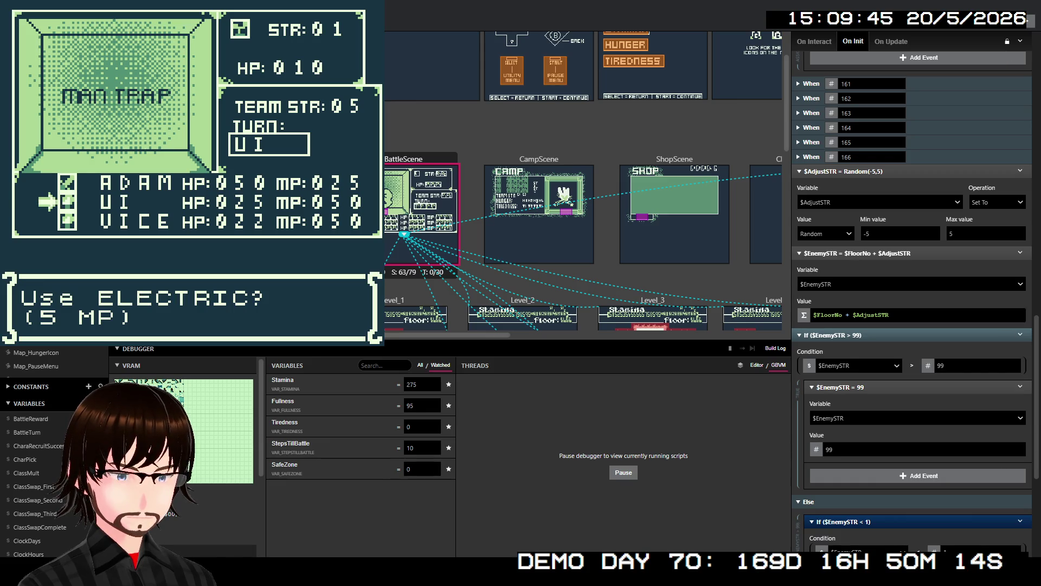
# Decline Electric, try the unequipped Fire skill, return to Ui's action menu, and open MageSkills_Electric
pyautogui.press('z')
pyautogui.press('z')
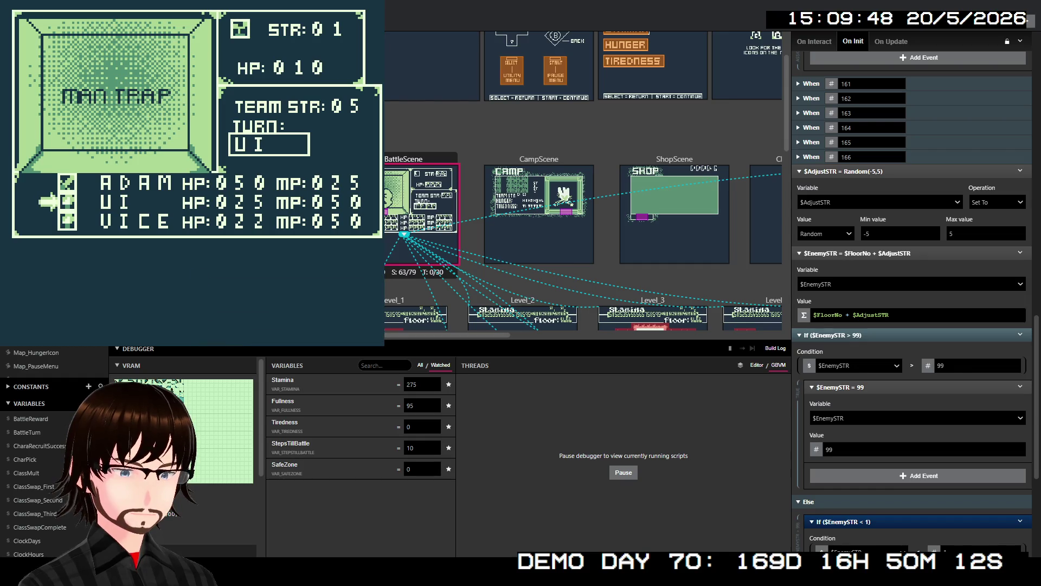
pyautogui.press('Down')
pyautogui.press('z')
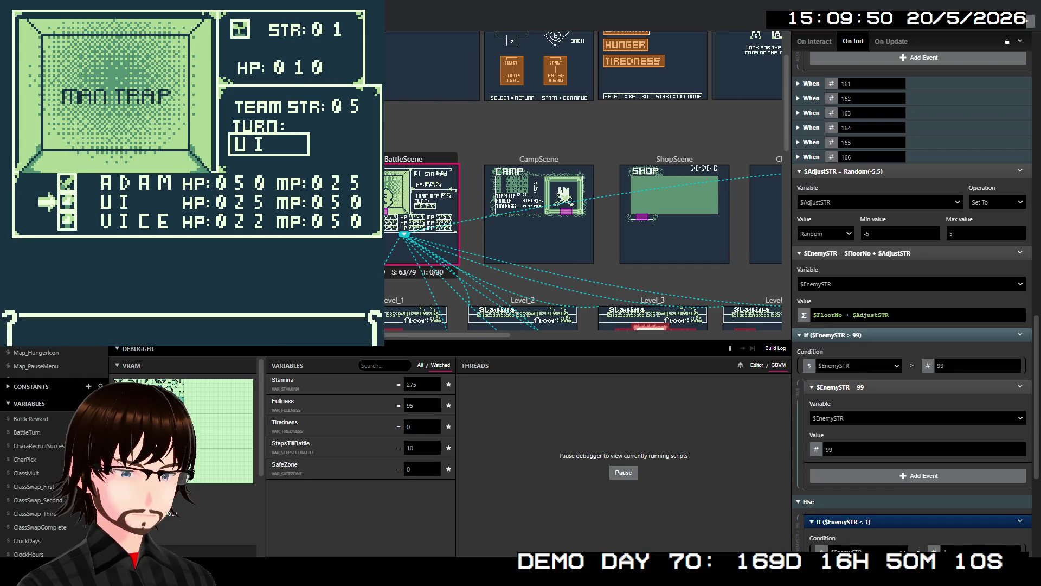
pyautogui.press('z')
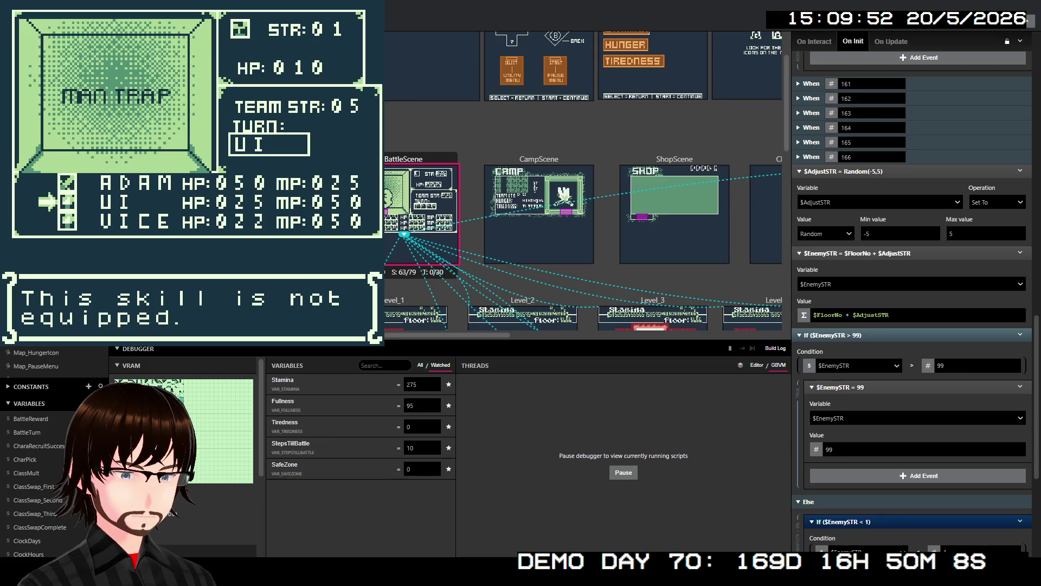
pyautogui.press('z')
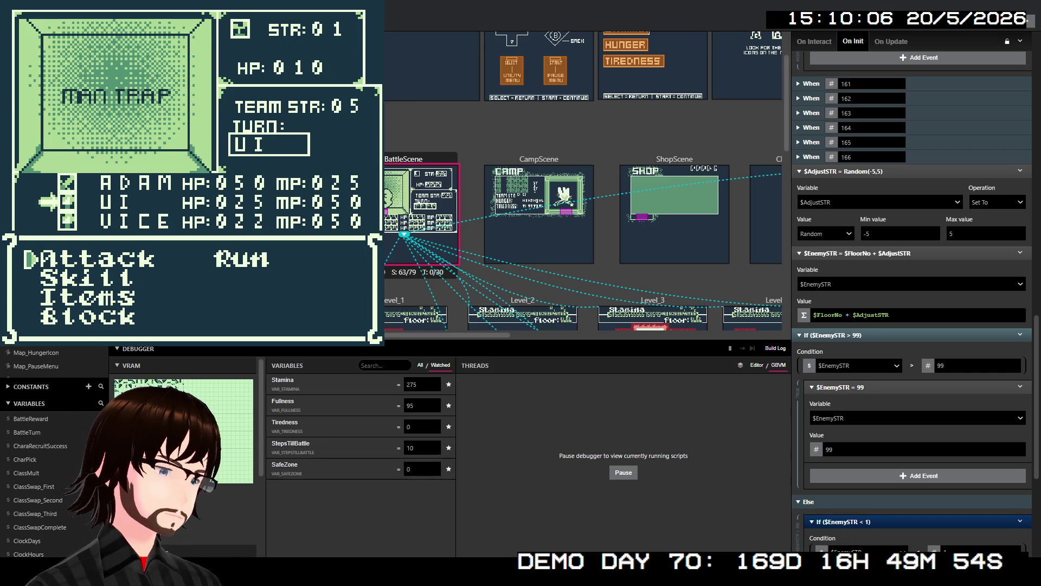
pyautogui.click(492, 254)
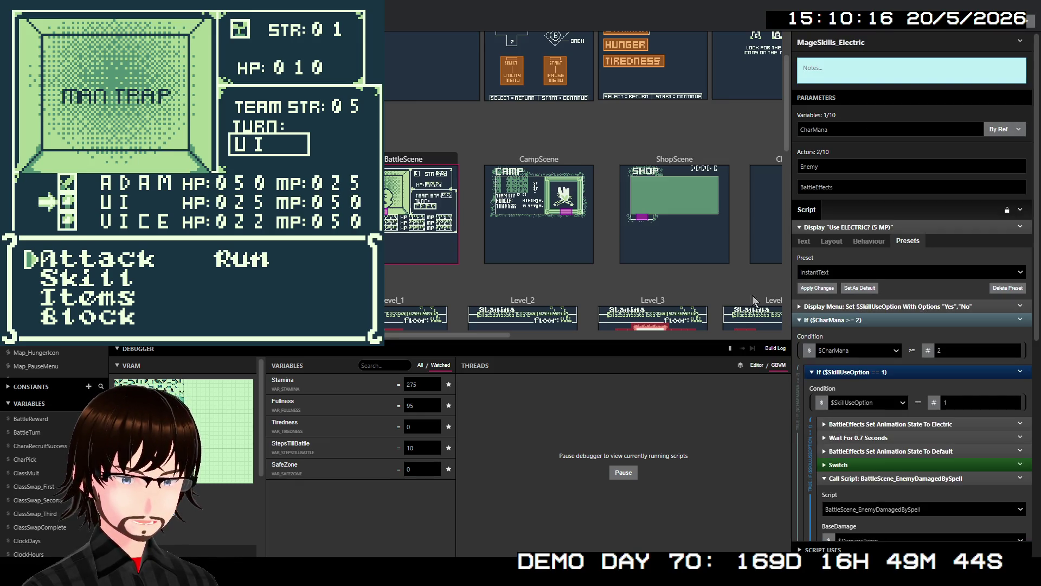
# Replace the If $CharMana threshold value of 2 with 5
pyautogui.scroll(-3, 930, 369)
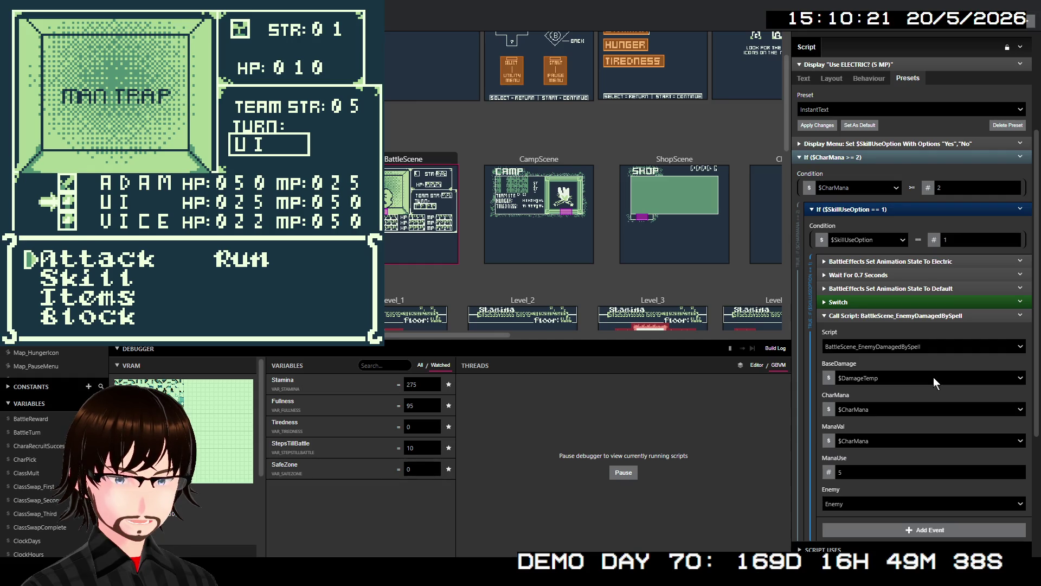
pyautogui.click(935, 188)
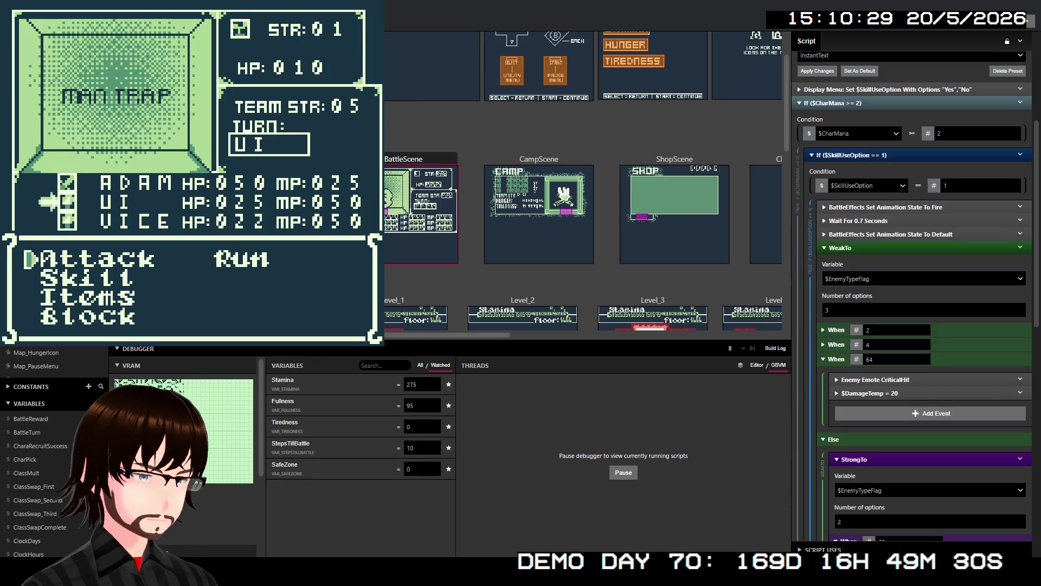
pyautogui.click(951, 135)
pyautogui.press('BackSpace')
pyautogui.write('5')
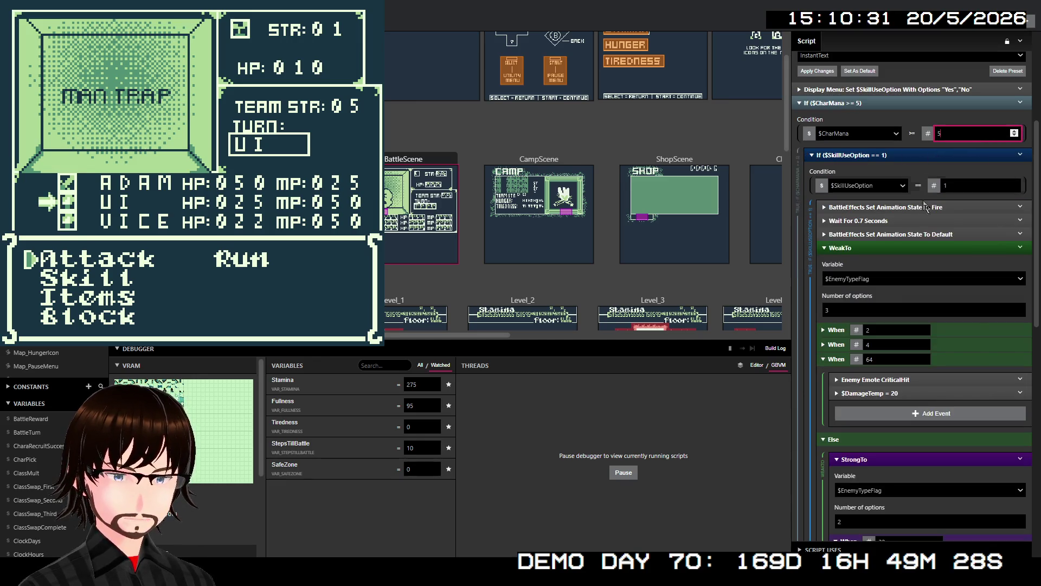
# Set the Ice skill's mana condition value to 5
pyautogui.scroll(-1, 903, 278)
pyautogui.scroll(-5, 902, 279)
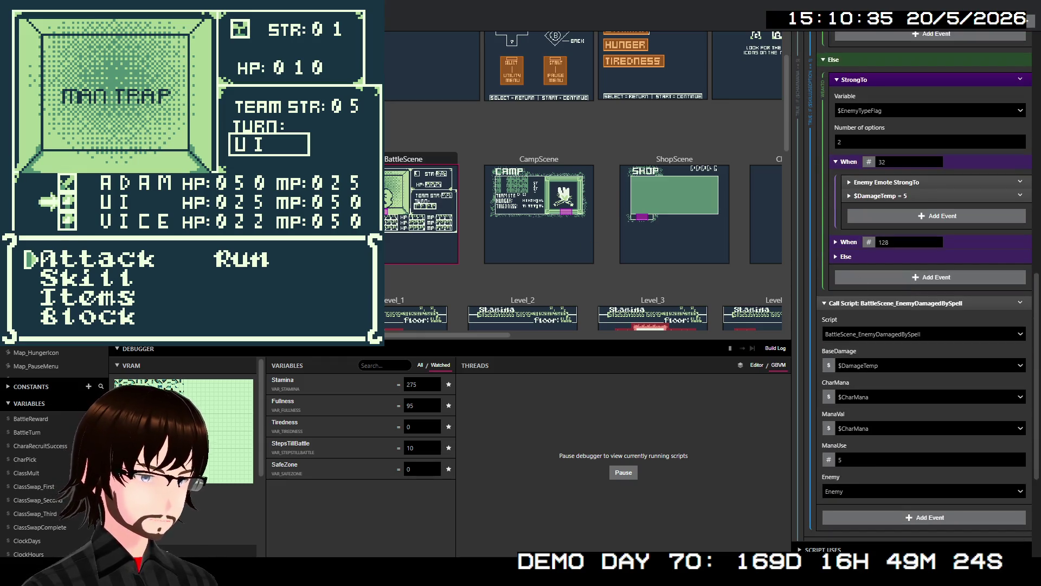
pyautogui.scroll(5, 915, 298)
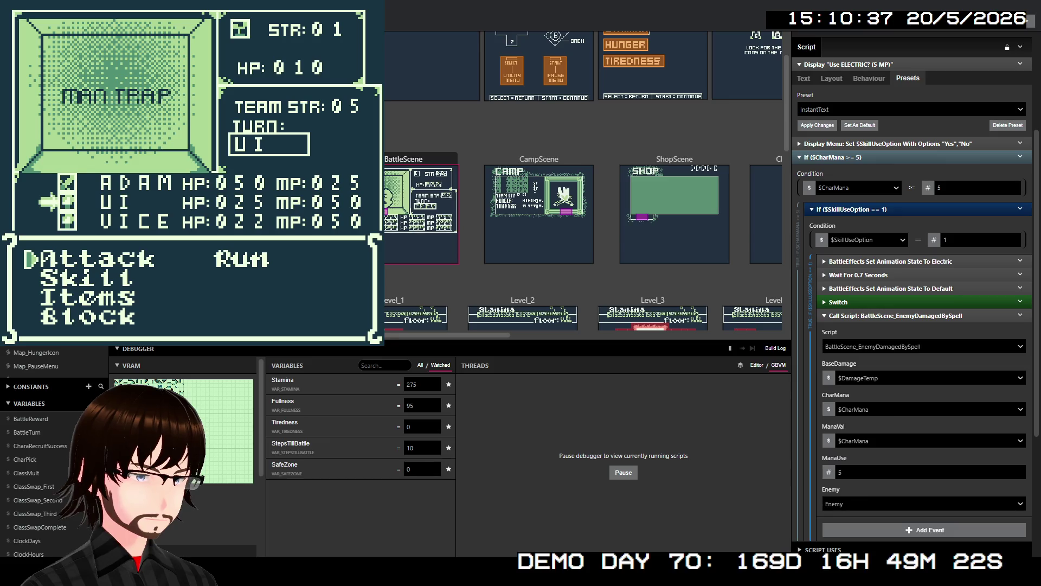
pyautogui.click(925, 286)
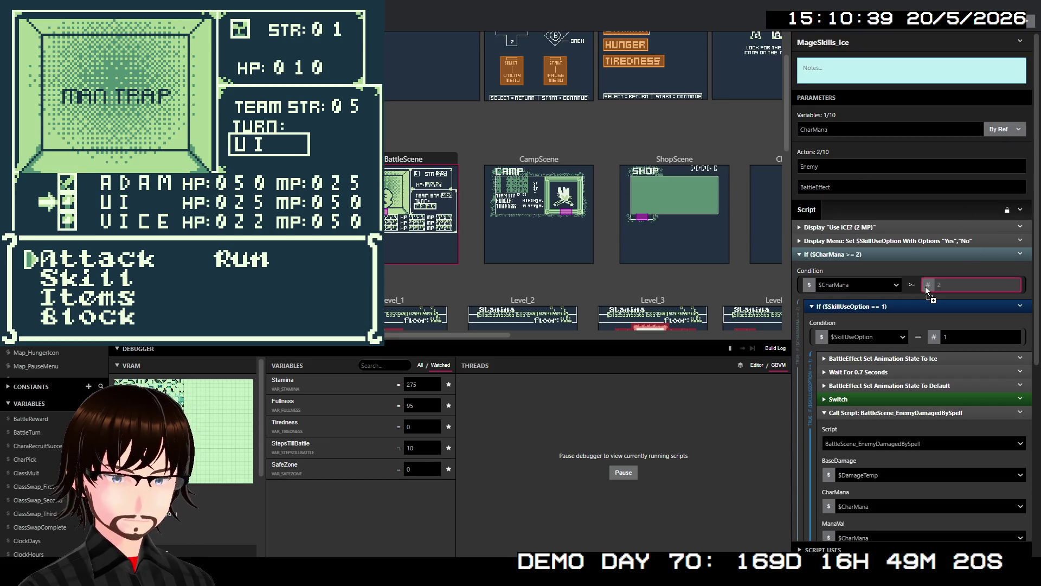
pyautogui.click(930, 285)
pyautogui.write('5')
# Check the Light and Dark skills' mana conditions and damage calls, then bring up MageSkills_Heal
pyautogui.scroll(-3, 954, 267)
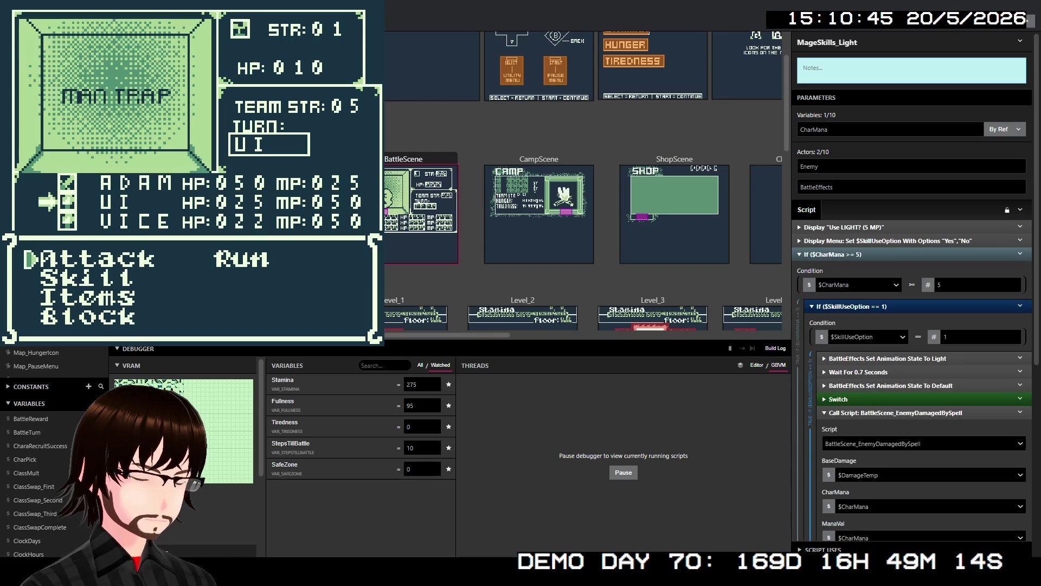
pyautogui.scroll(-2, 906, 321)
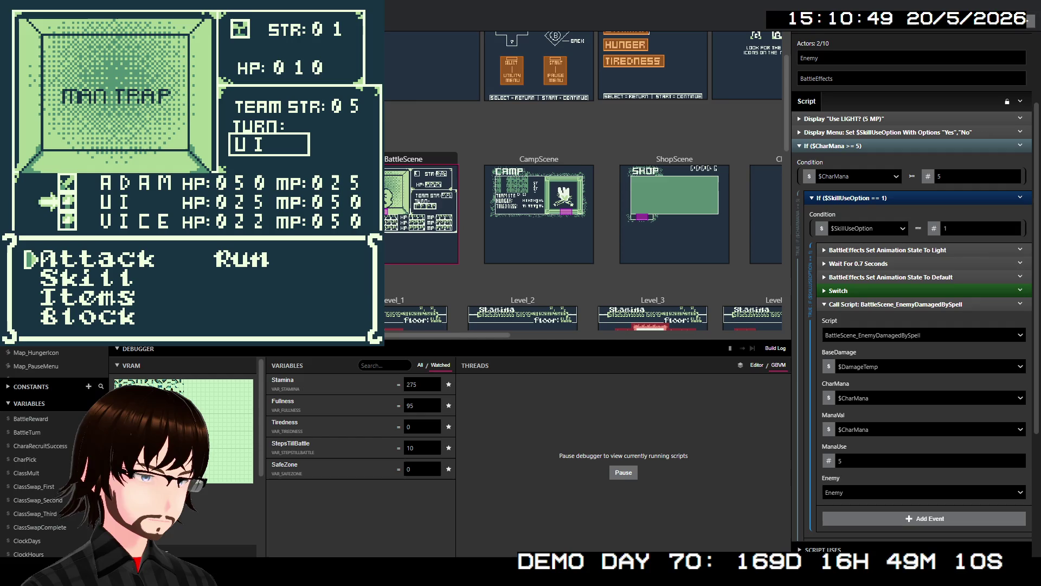
pyautogui.scroll(-2, 871, 311)
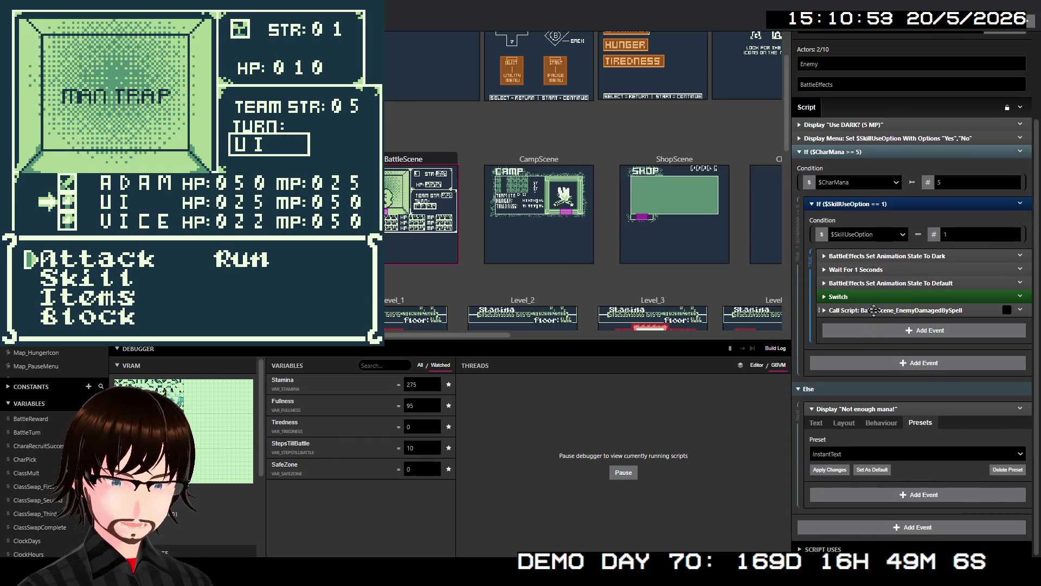
pyautogui.click(873, 310)
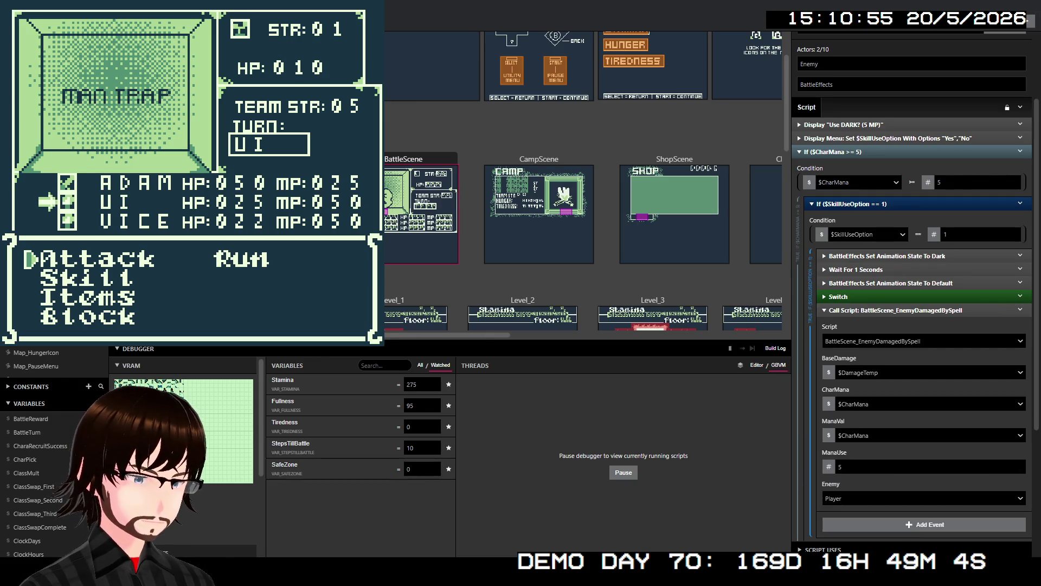
pyautogui.click(32, 325)
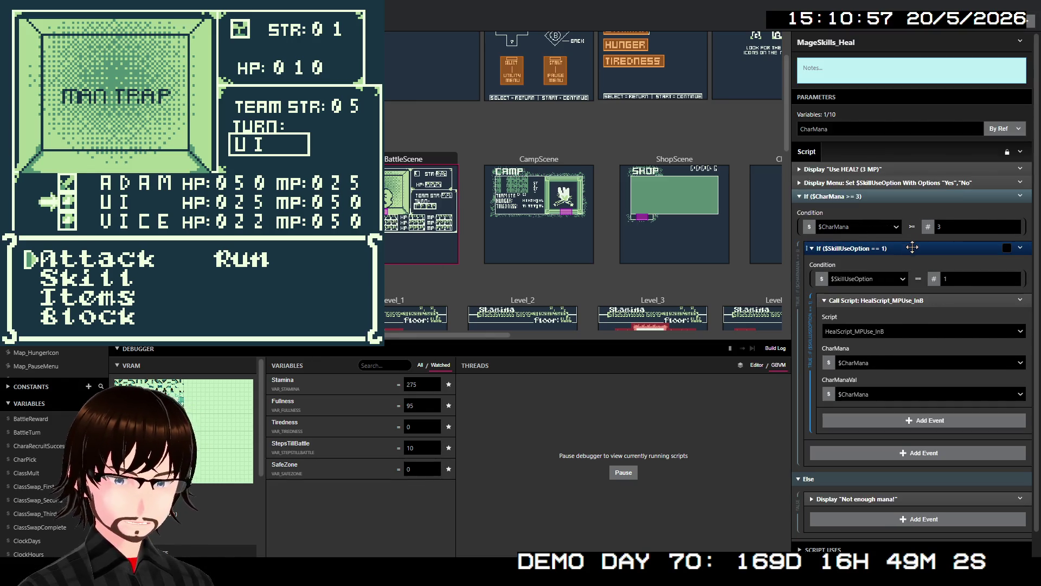
# Review the Heal script's If $CharMana >= 3 events and open the HealScript_MPUse_InB script
pyautogui.scroll(-1, 919, 324)
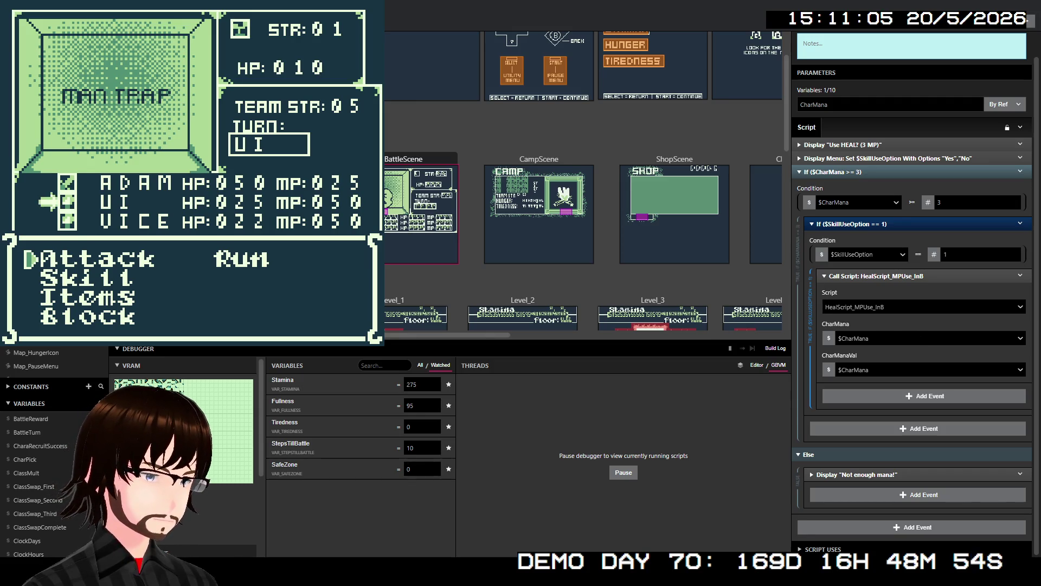
pyautogui.scroll(-5, 54, 361)
pyautogui.scroll(-5, 32, 361)
pyautogui.scroll(10, 54, 361)
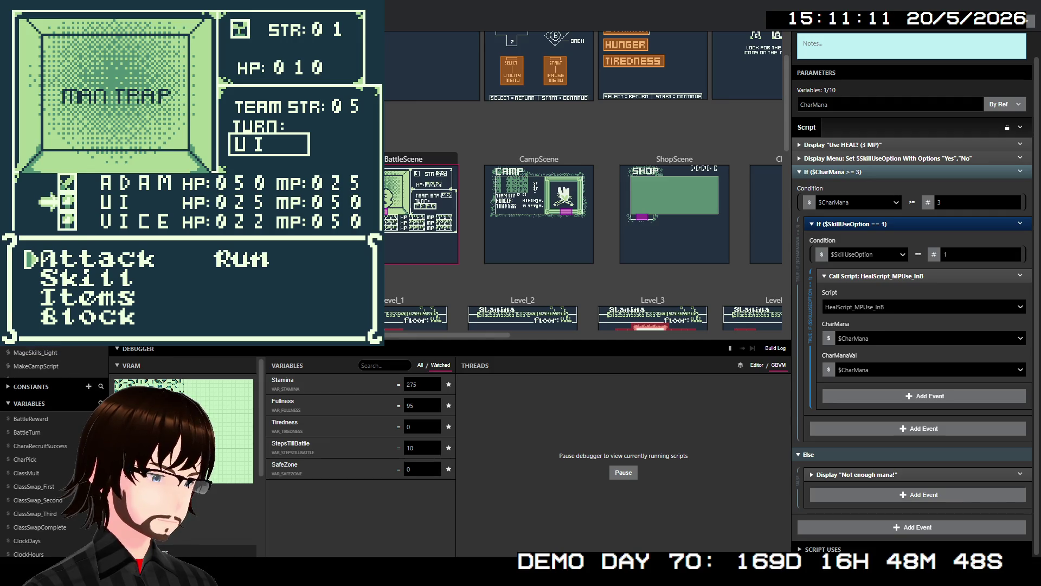
pyautogui.click(991, 327)
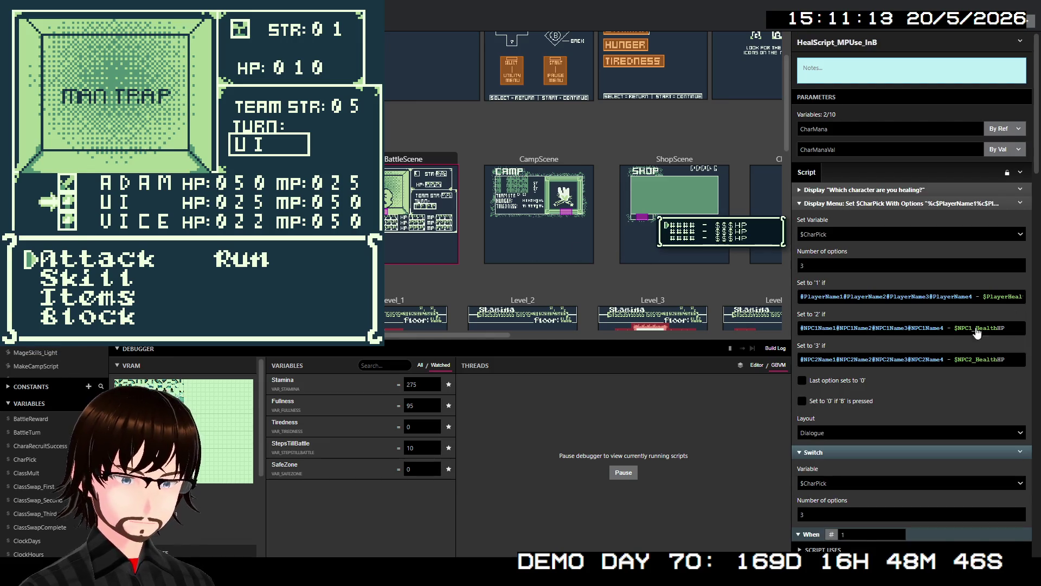
# Find the warrior skills in the Scripts list and open WarriorSkill_Frenzy, which needs 15 mana
pyautogui.scroll(-6, 885, 357)
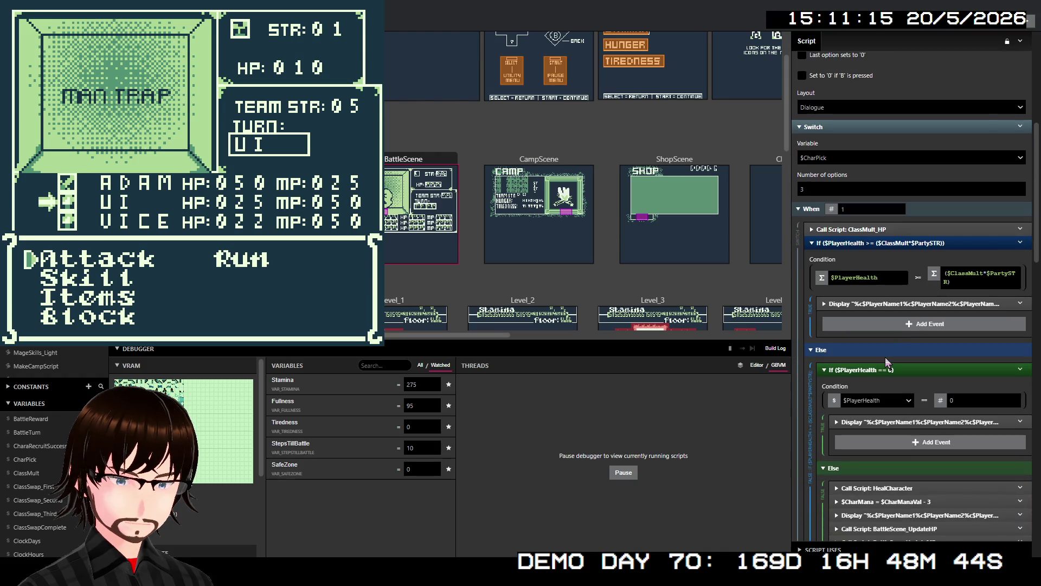
pyautogui.scroll(-3, 885, 356)
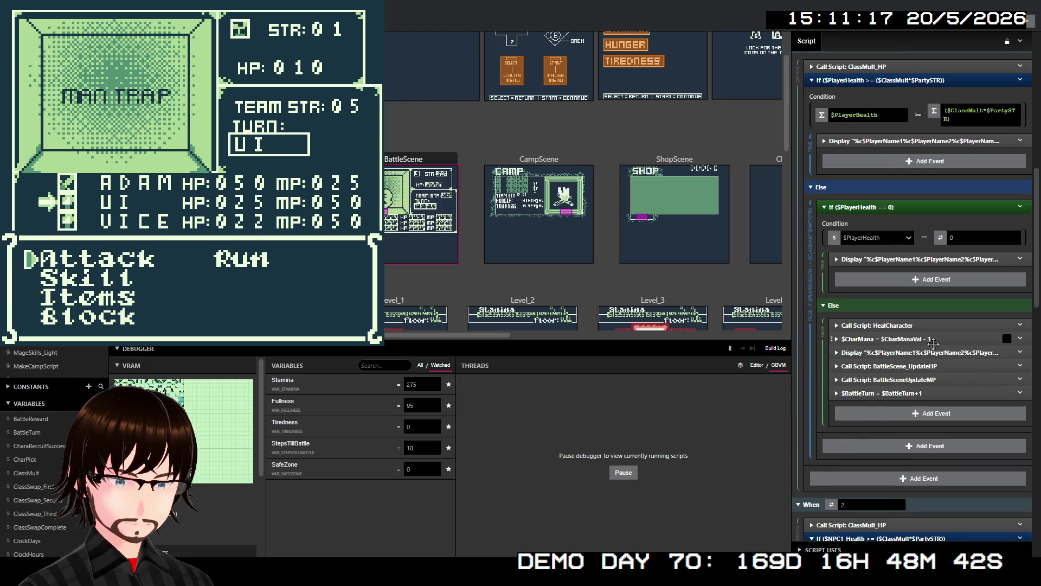
pyautogui.scroll(-6, 964, 339)
pyautogui.scroll(-10, 964, 339)
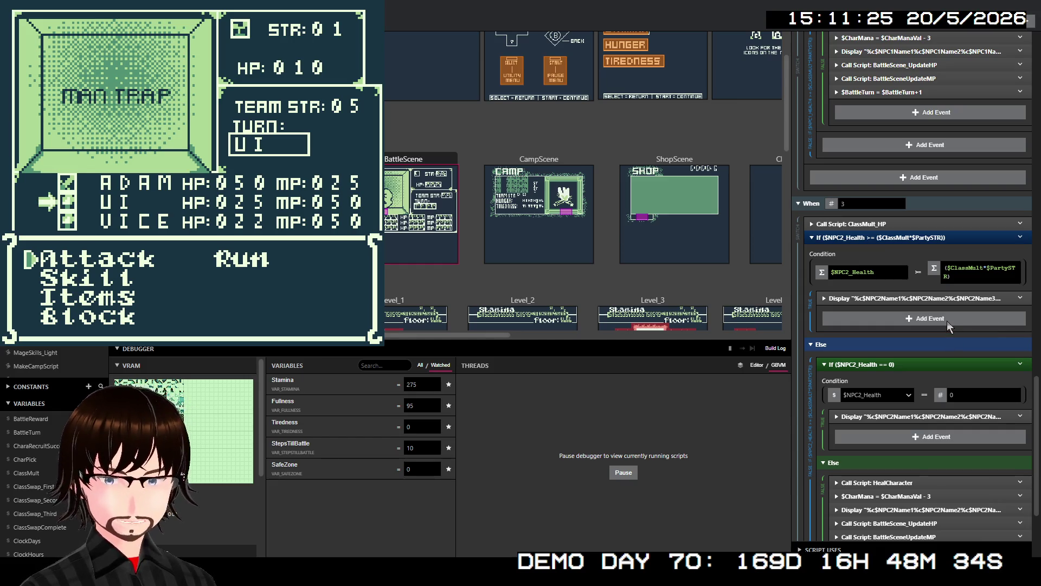
pyautogui.scroll(5, 55, 358)
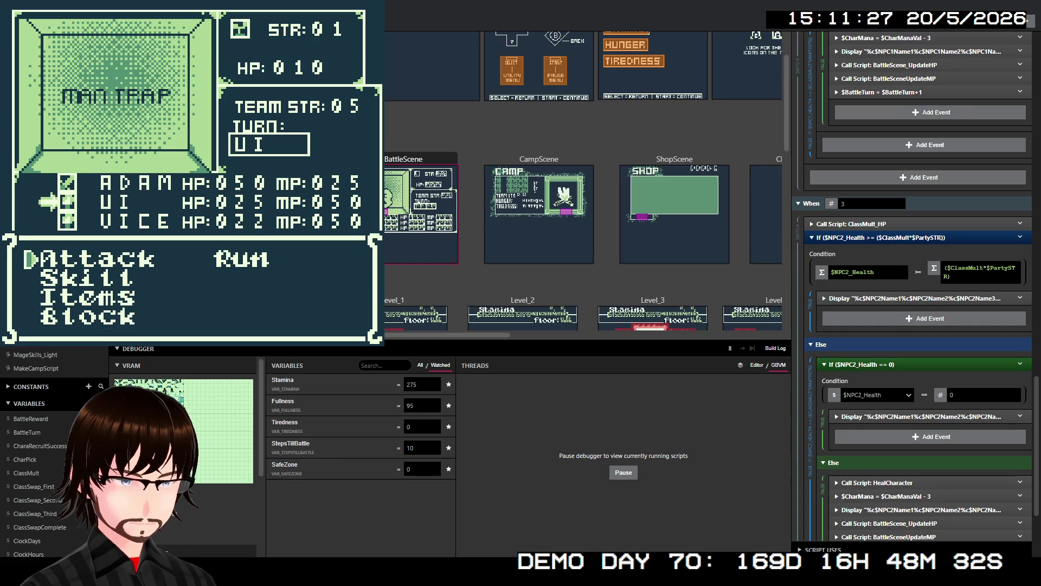
pyautogui.scroll(5, 54, 360)
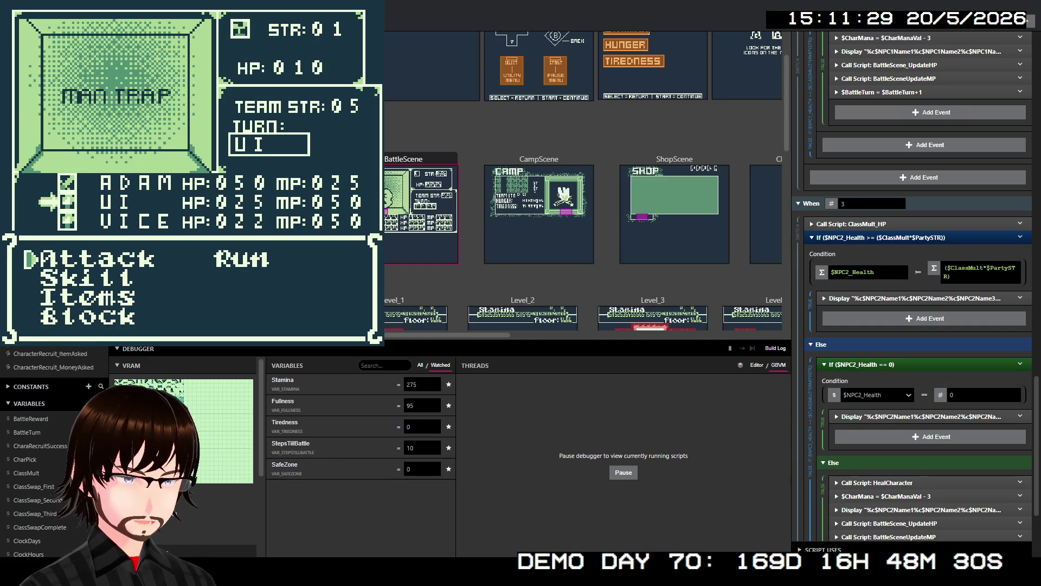
pyautogui.scroll(2, 54, 361)
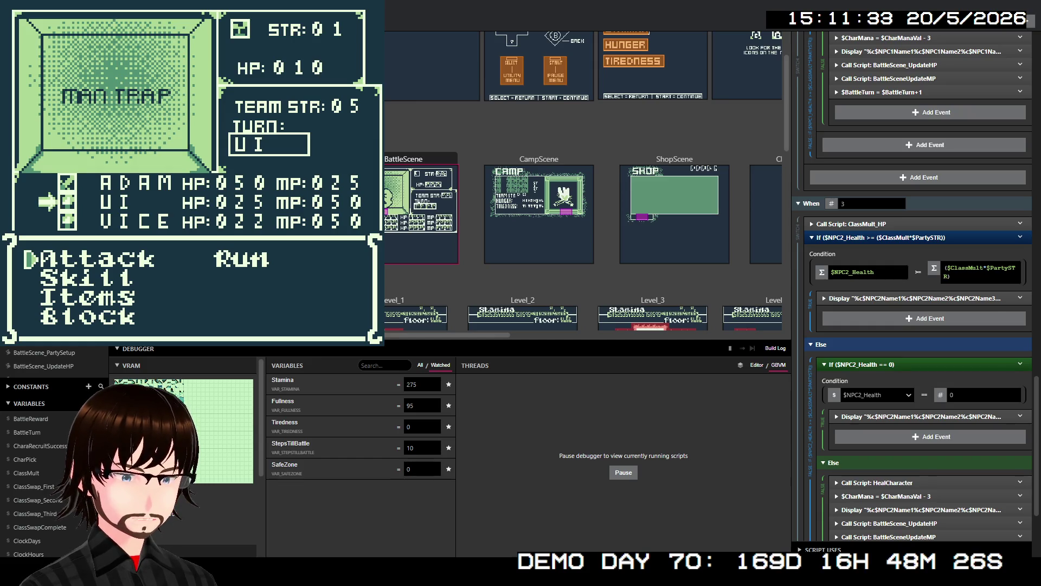
pyautogui.scroll(-4, 54, 358)
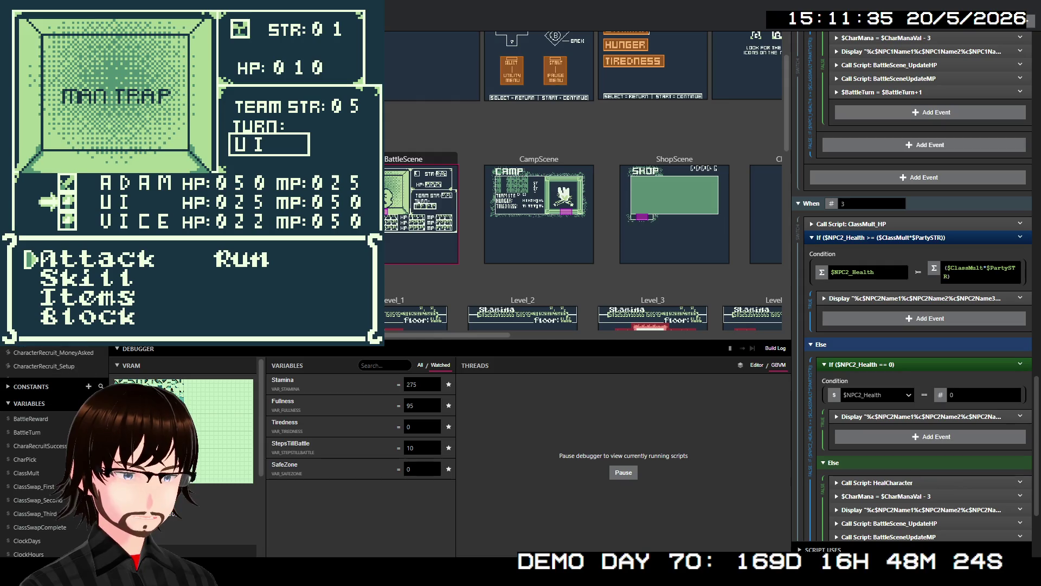
pyautogui.scroll(-10, 54, 359)
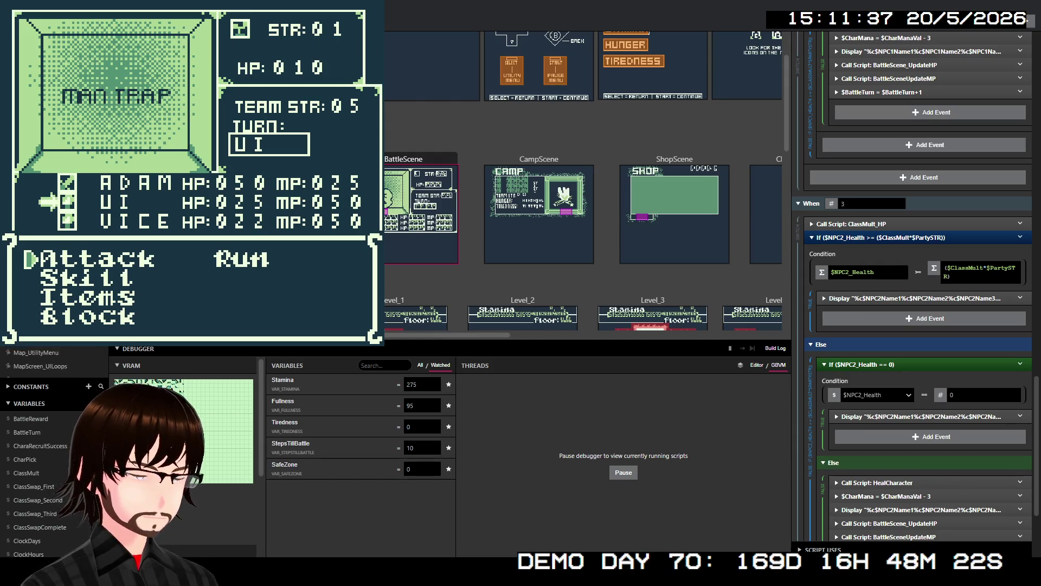
pyautogui.scroll(-10, 54, 353)
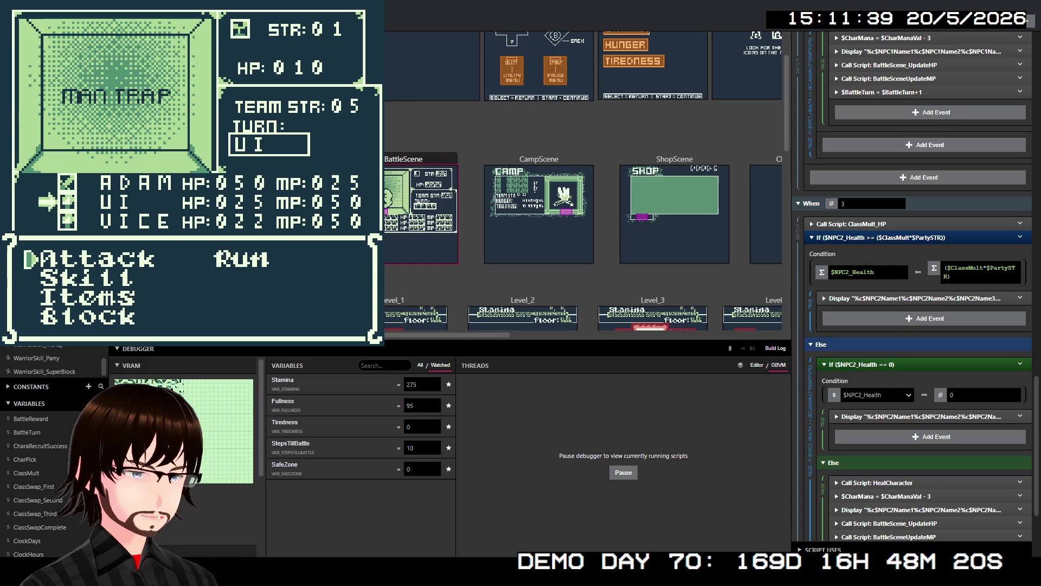
pyautogui.click(53, 346)
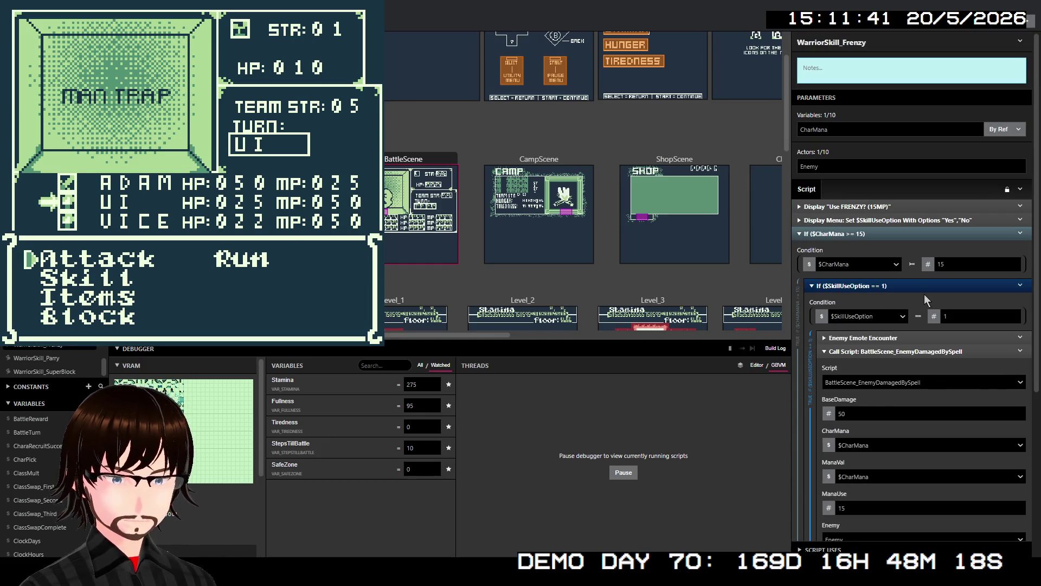
pyautogui.scroll(-3, 925, 294)
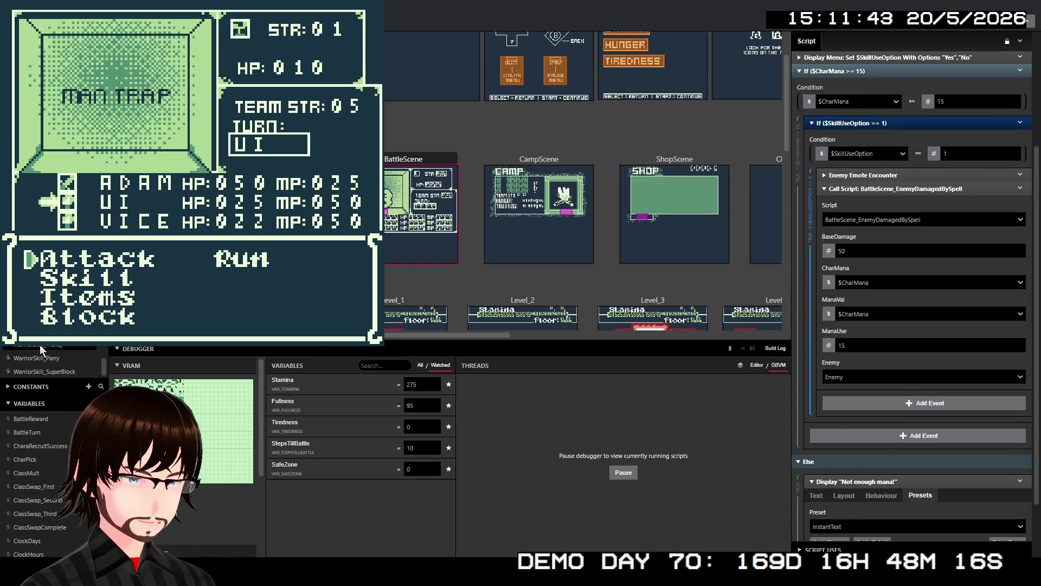
pyautogui.click(38, 357)
pyautogui.scroll(-3, 889, 325)
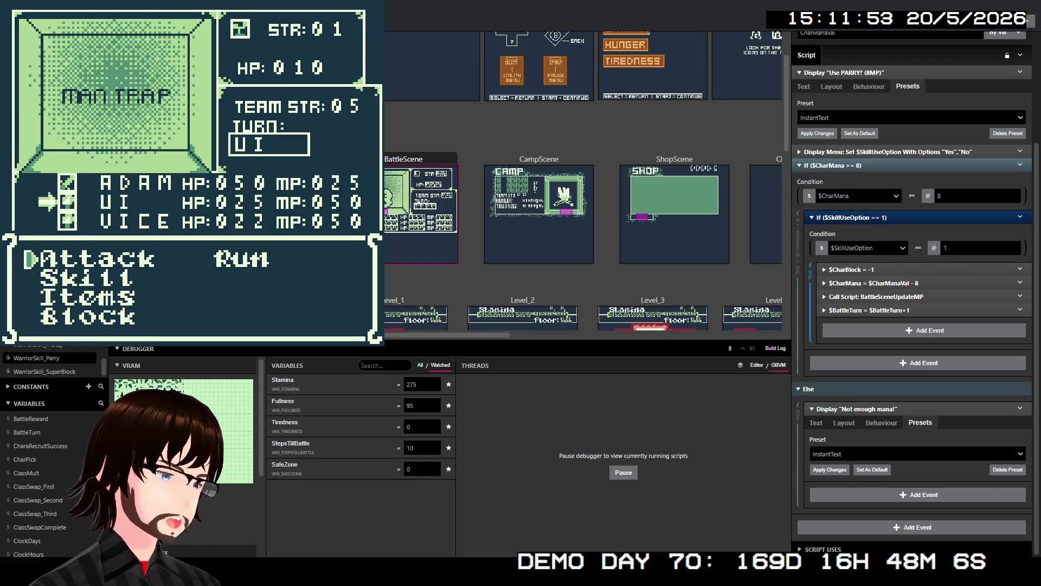
pyautogui.scroll(3, 52, 361)
pyautogui.scroll(4, 51, 361)
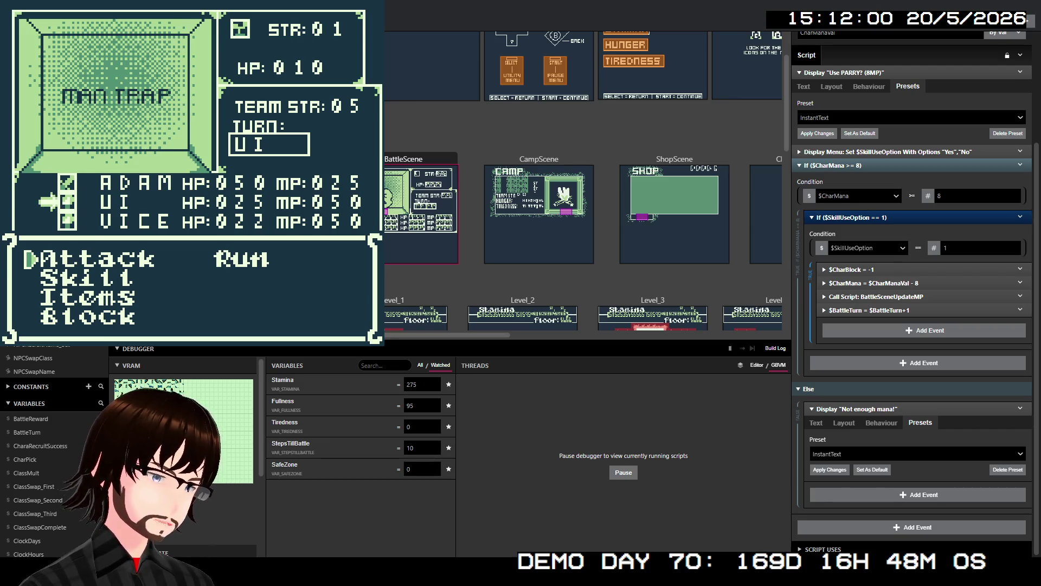
pyautogui.scroll(1, 52, 360)
pyautogui.scroll(5, 51, 361)
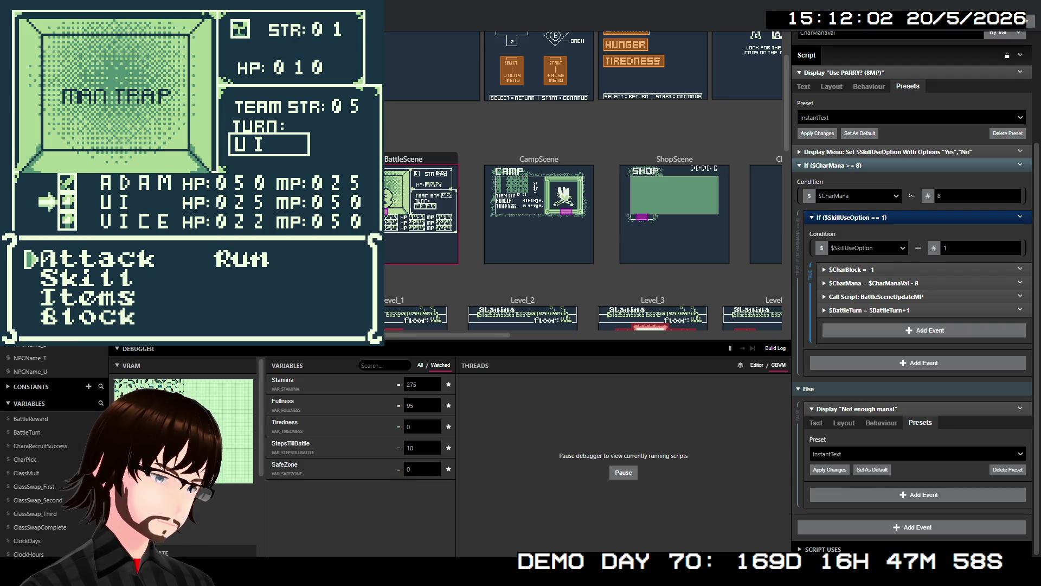
pyautogui.scroll(-5, 52, 360)
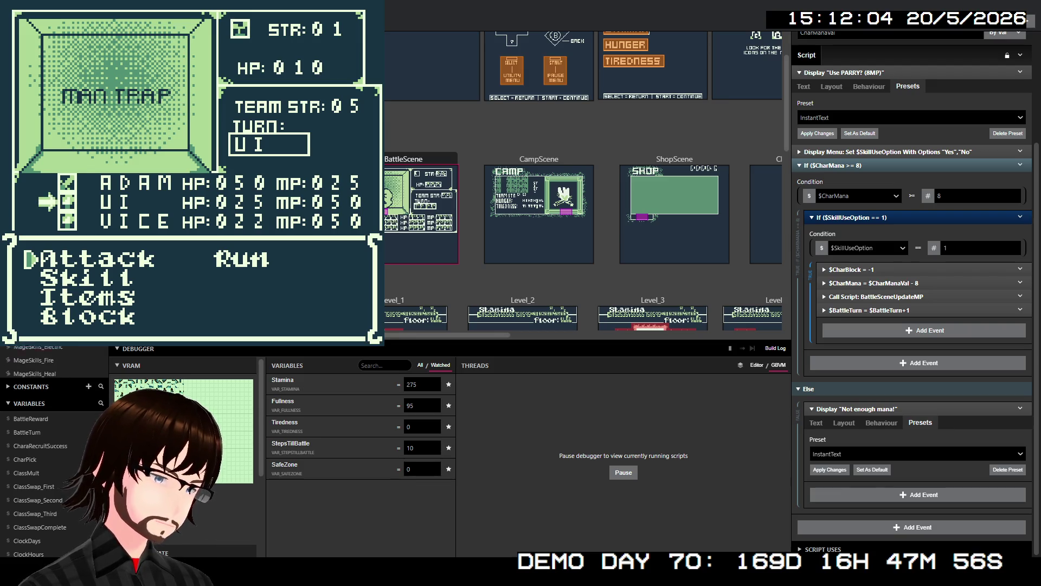
pyautogui.scroll(-10, 52, 360)
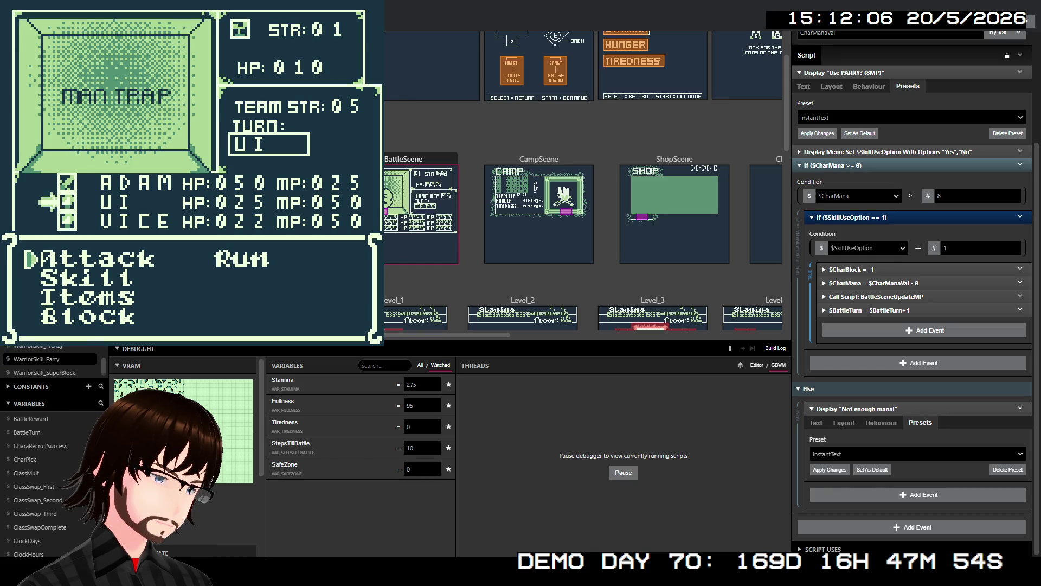
pyautogui.scroll(5, 51, 360)
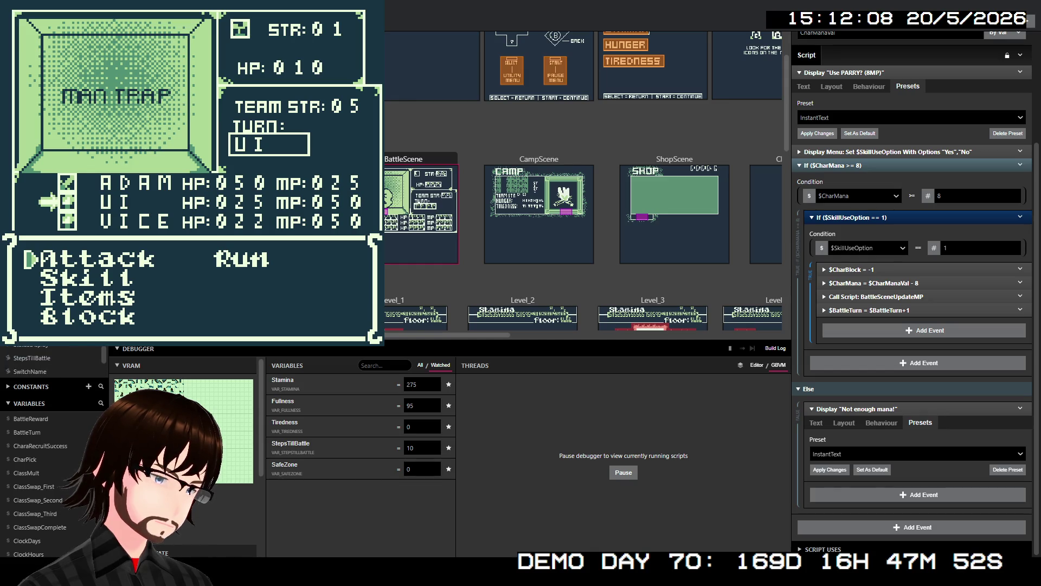
# Open RangerSkill_TrueShot and inspect its If $CharMana >= 10 branch dealing 20 base spell damage
pyautogui.click(44, 330)
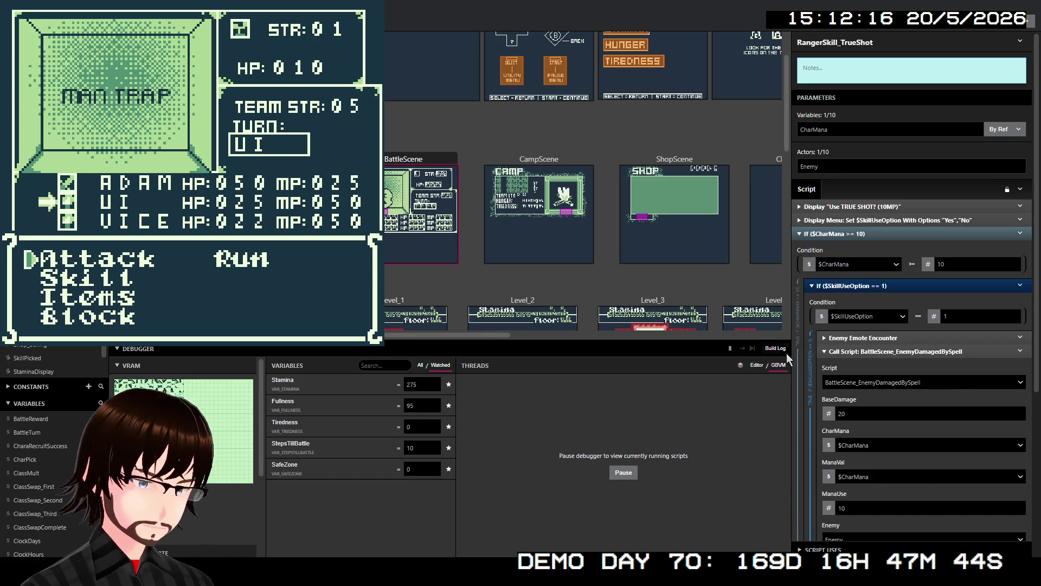
pyautogui.scroll(-5, 900, 366)
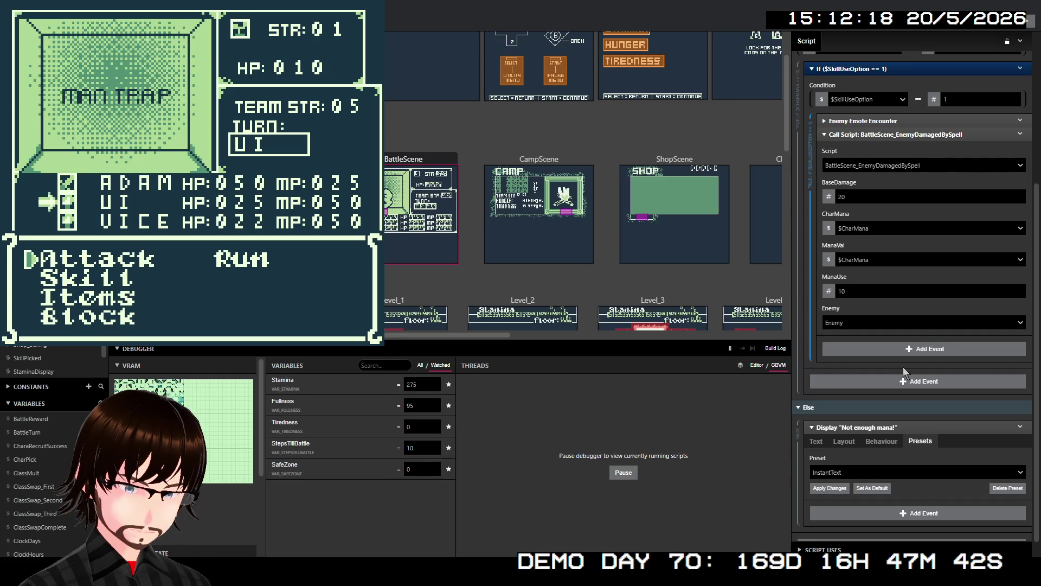
pyautogui.scroll(4, 899, 366)
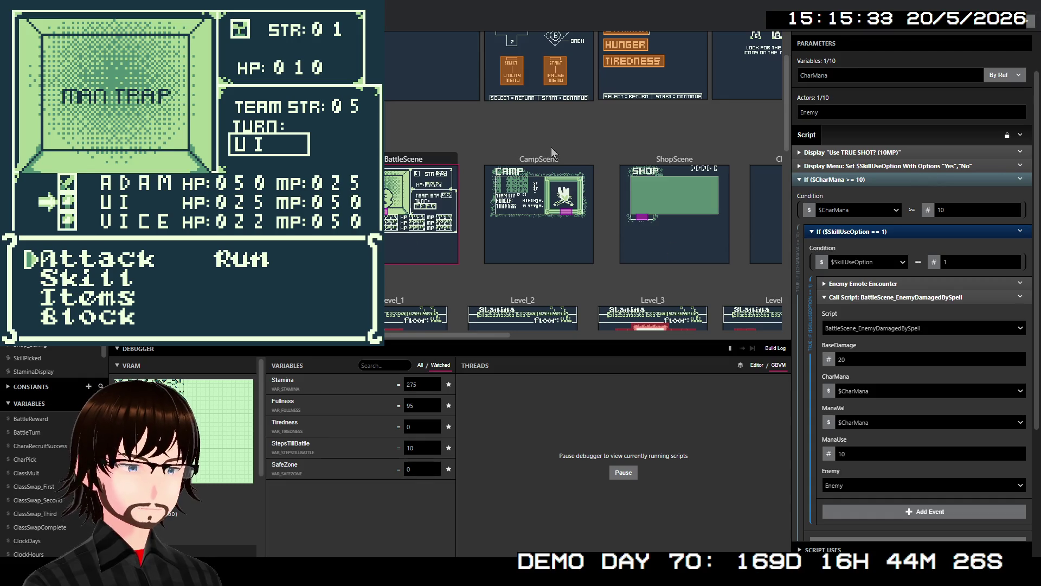
# Close the running game preview with Alt+F4 and select the BattleLoop_BaseAttack script
pyautogui.hotkey('alt', 'F4')
pyautogui.scroll(-5, 47, 225)
pyautogui.scroll(10, 52, 220)
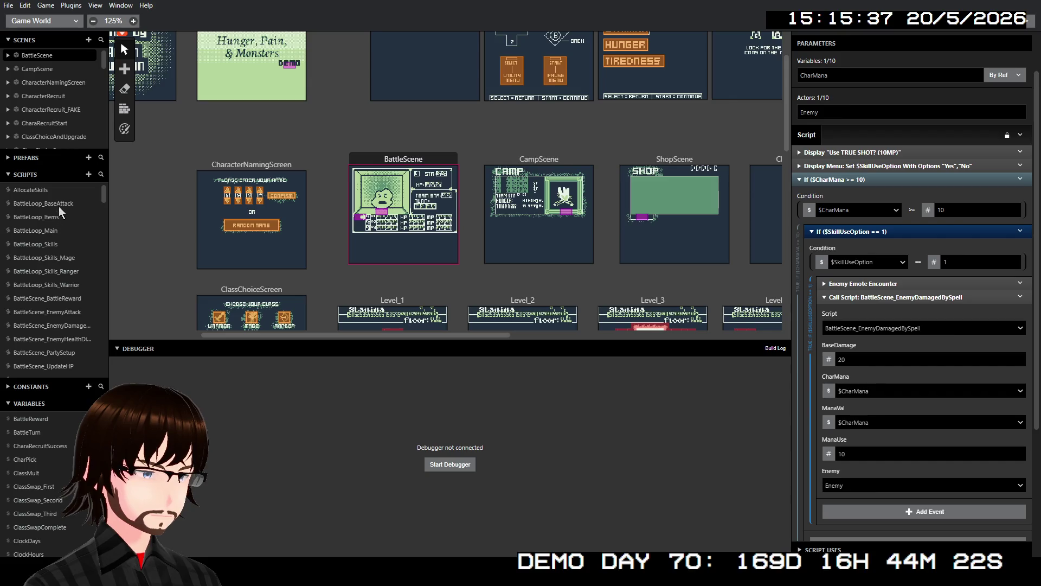
pyautogui.click(59, 205)
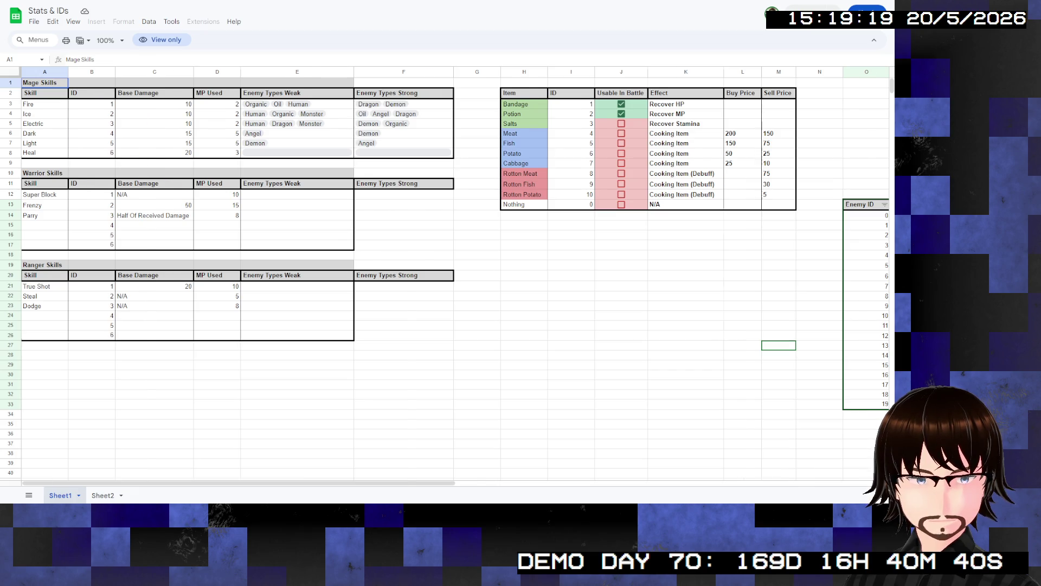
# Scroll to columns H–S and select the Enemy table of IDs 0–19, types and weaknesses
pyautogui.hscroll(8, 455, 272)
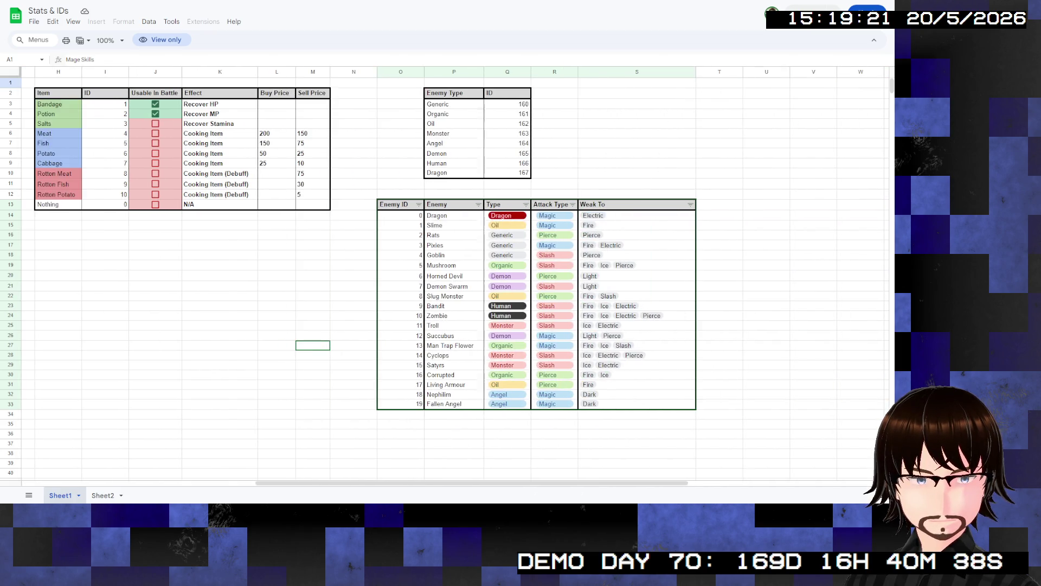
pyautogui.click(454, 286)
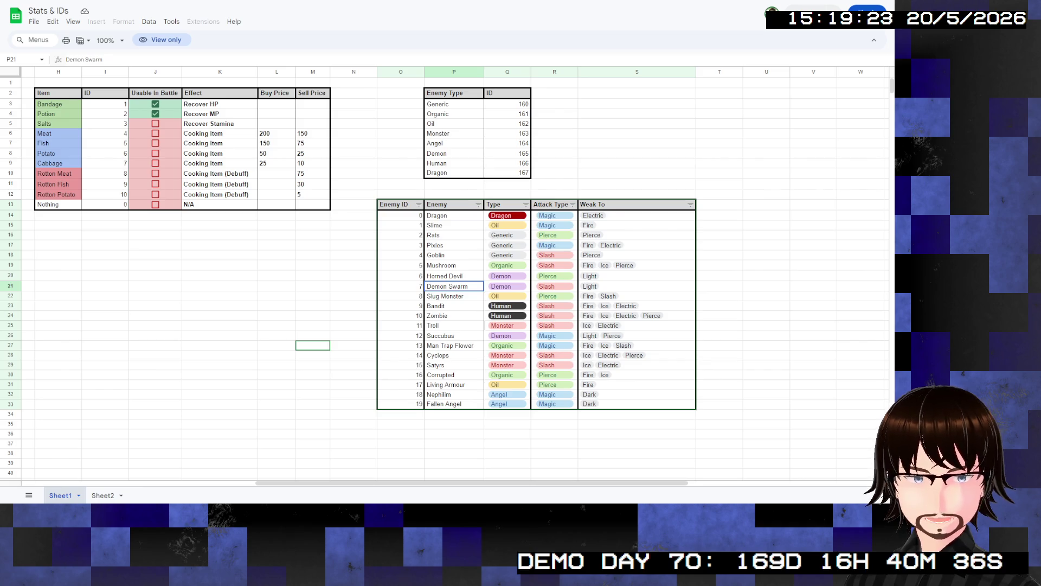
pyautogui.moveTo(400, 203)
pyautogui.mouseDown()
pyautogui.moveTo(401, 244)
pyautogui.moveTo(640, 404)
pyautogui.mouseUp()
pyautogui.click(220, 296)
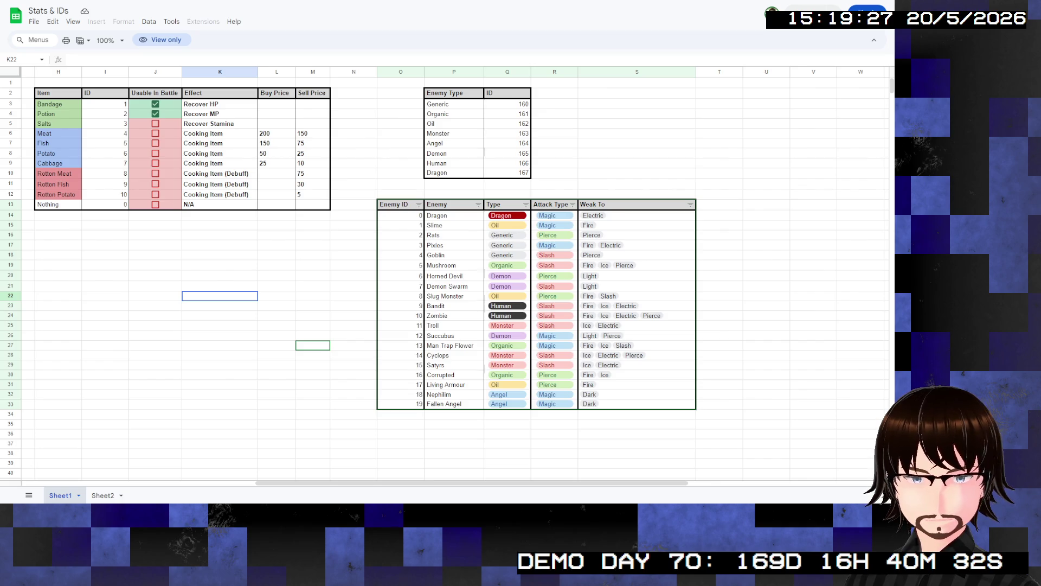
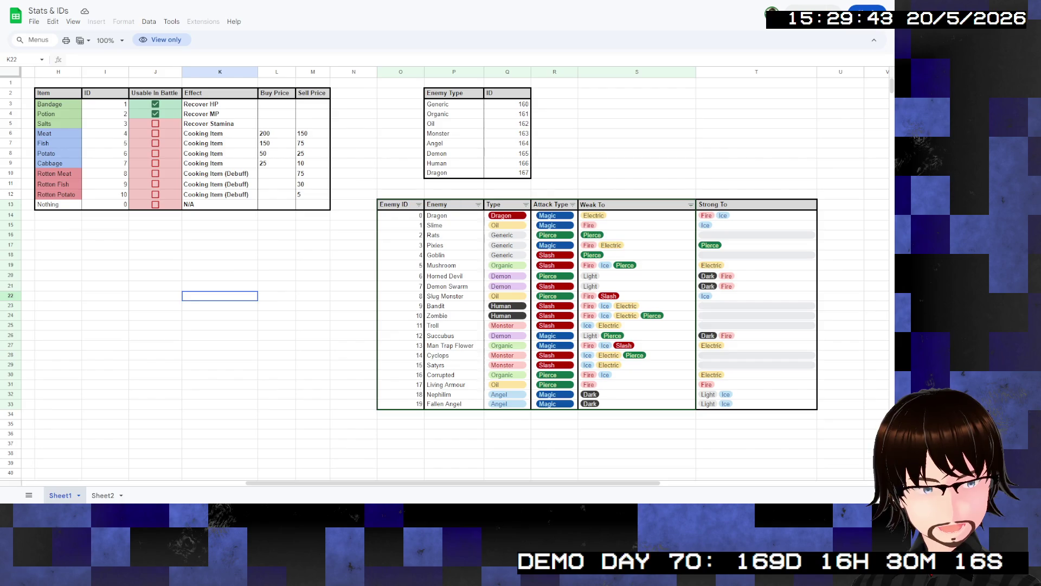
# Select the closing lines of the notes text beside the BattleLoop_BaseAttack hit-or-miss script
pyautogui.hscroll(-8, 455, 271)
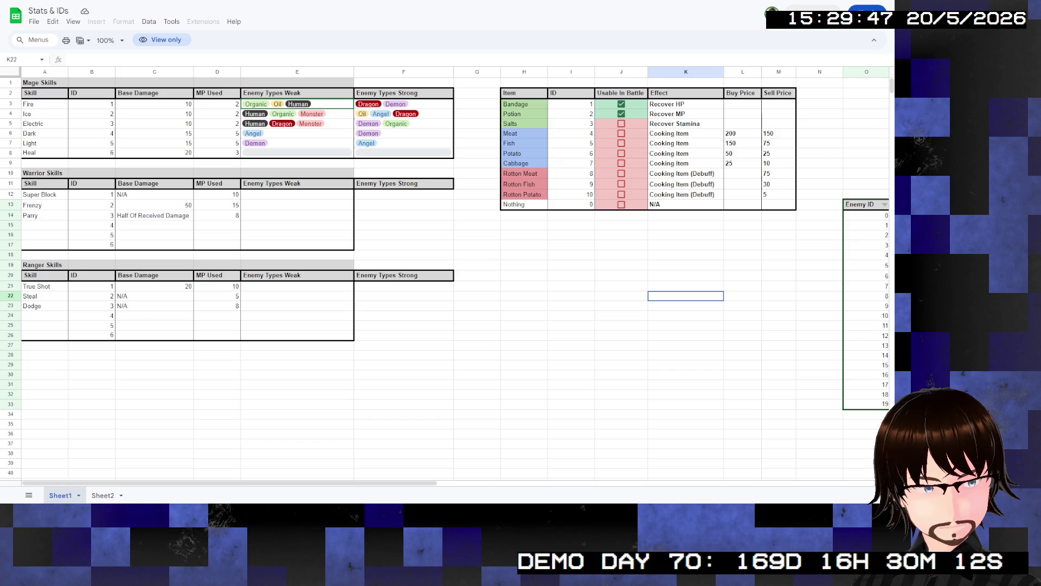
pyautogui.hscroll(10, 456, 272)
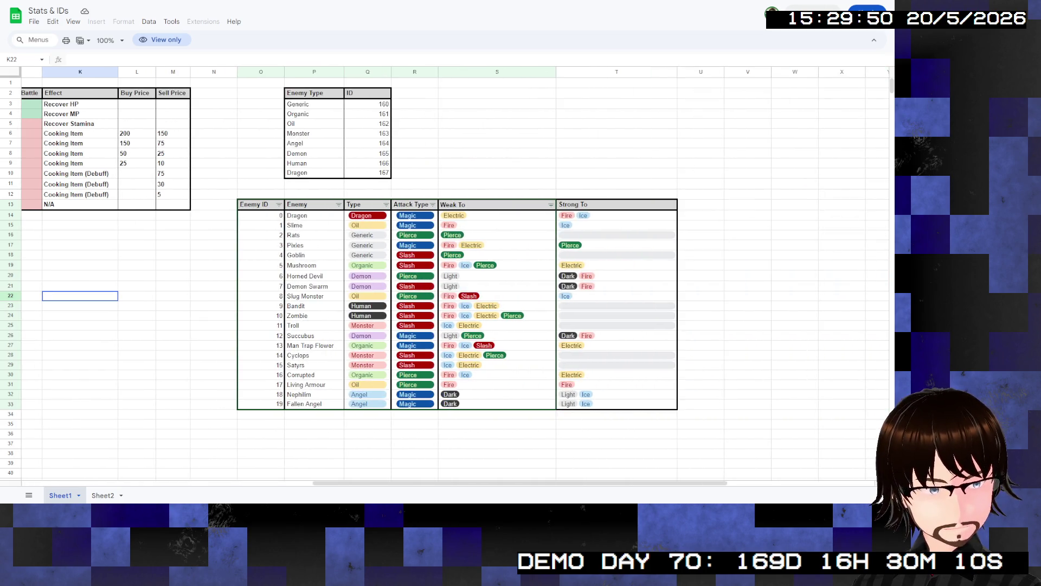
pyautogui.hscroll(-1, 455, 271)
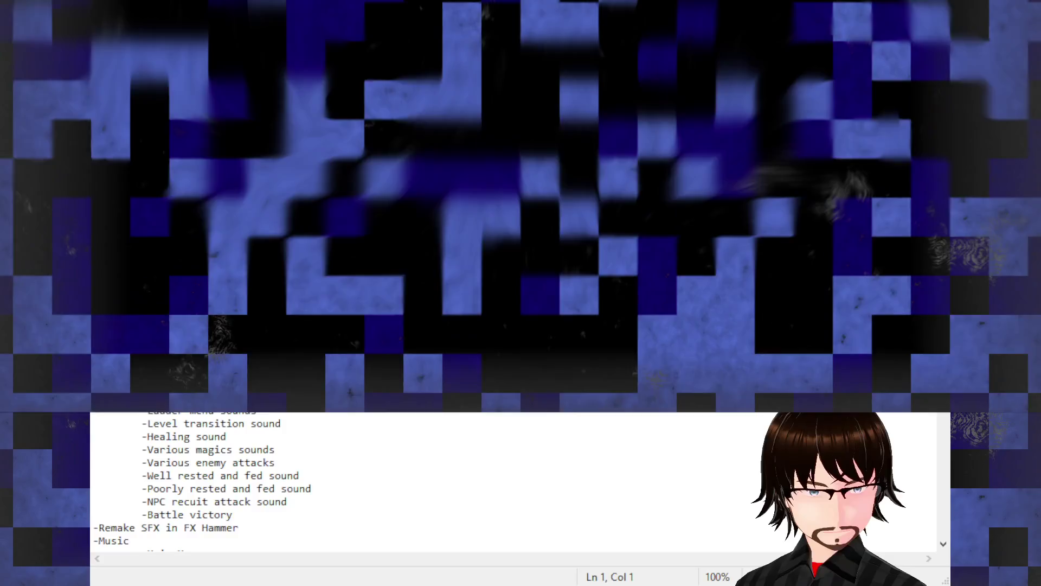
pyautogui.moveTo(657, 279)
pyautogui.mouseDown()
pyautogui.moveTo(125, 247)
pyautogui.moveTo(82, 255)
pyautogui.mouseUp()
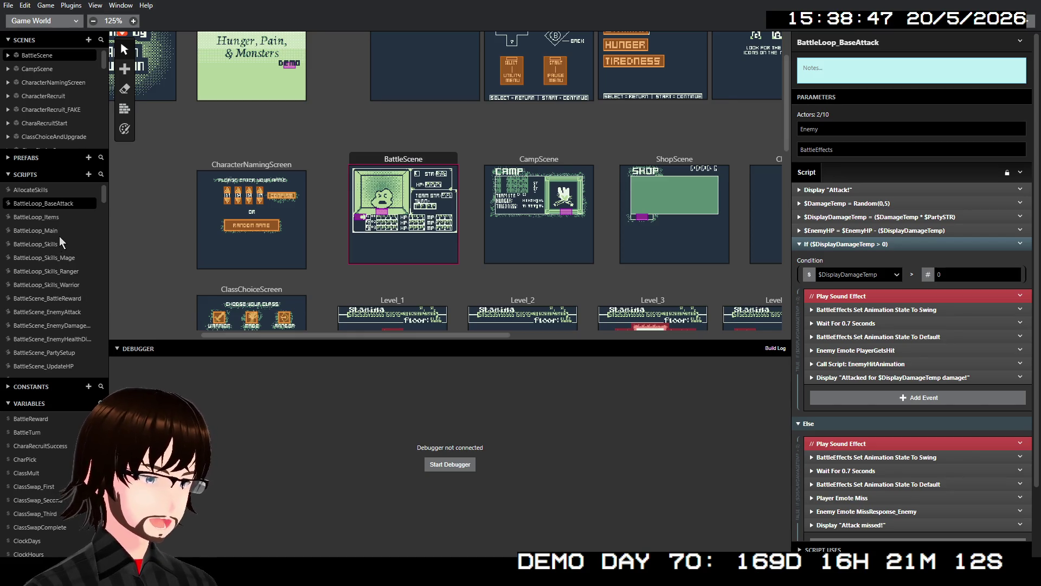
# Go from EnemyHealthDisplay and EnemyDamagedBySpell to BattleScene_EnemyAttack and scroll to its parry branch
pyautogui.scroll(-4, 60, 244)
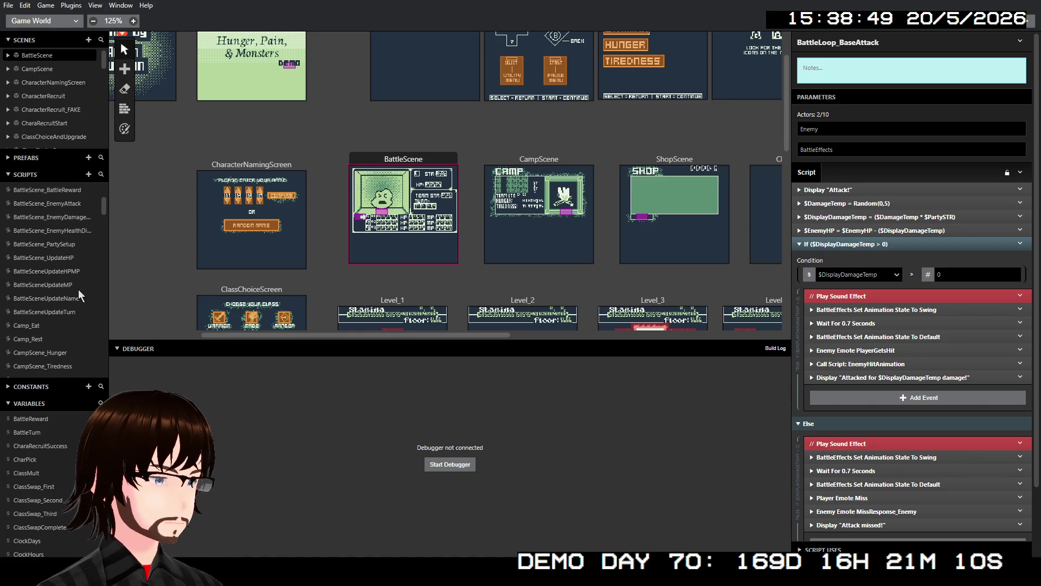
pyautogui.click(68, 232)
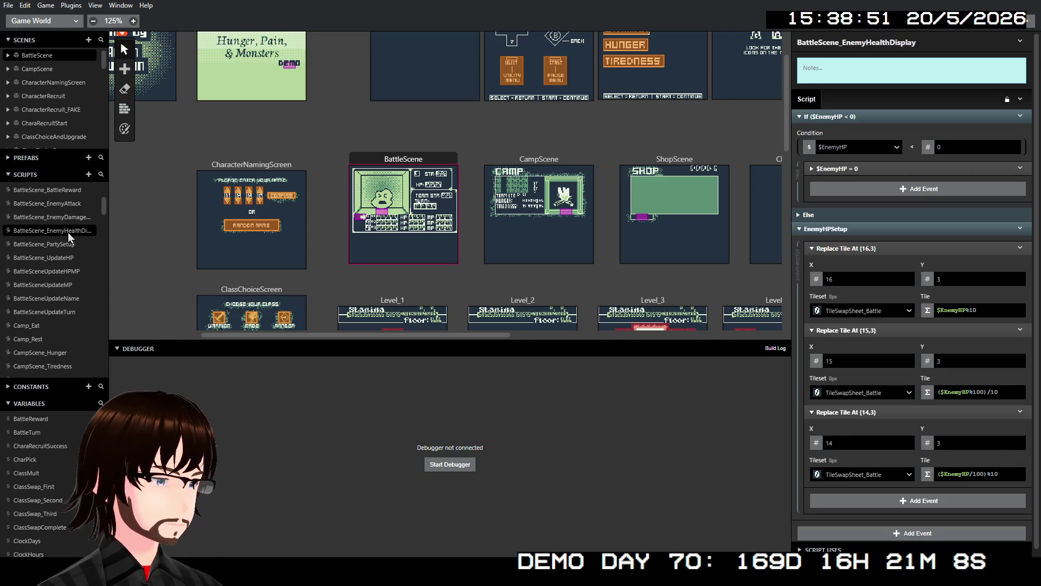
pyautogui.click(70, 219)
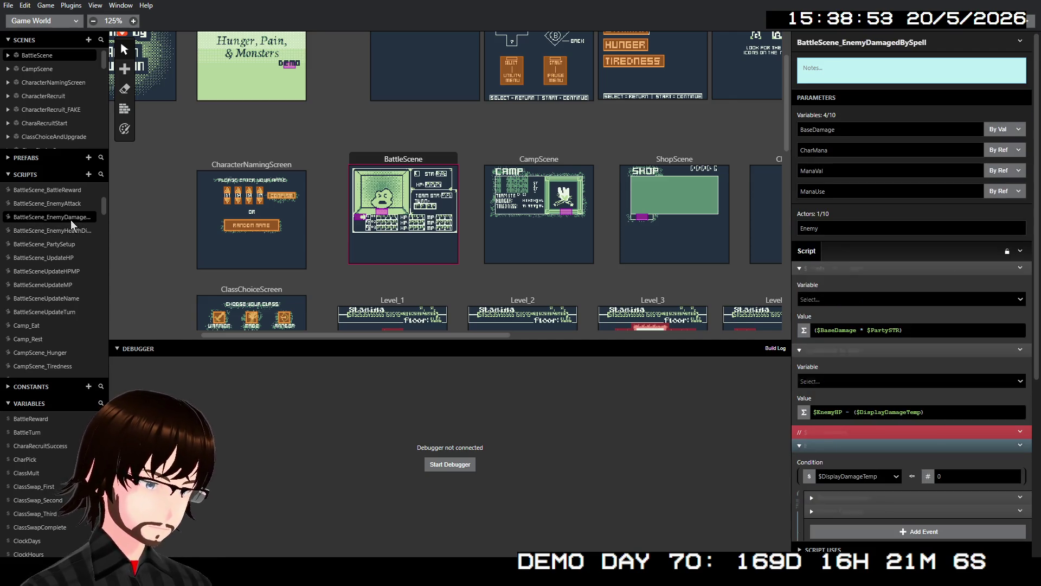
pyautogui.click(70, 206)
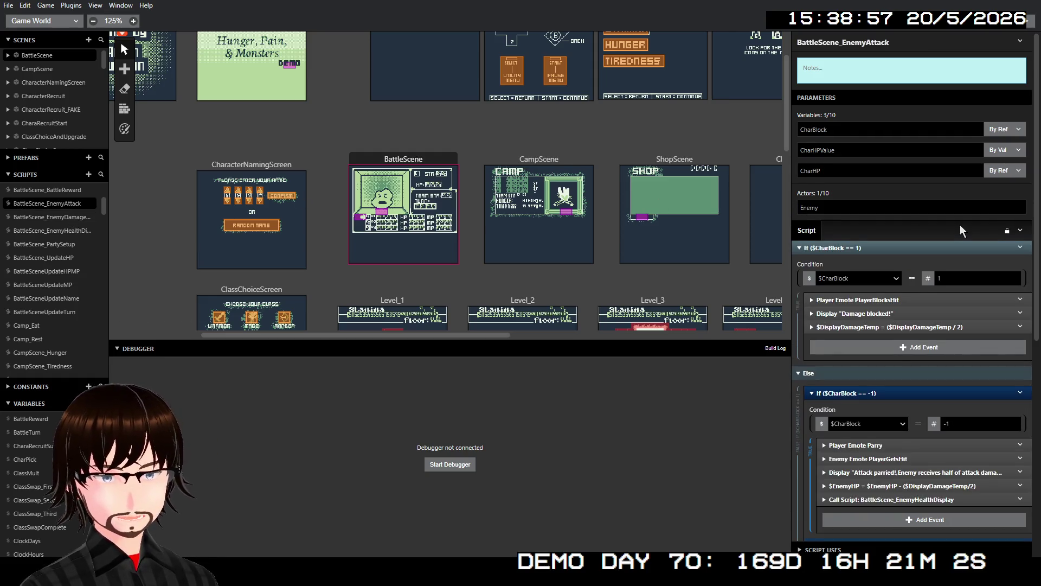
pyautogui.scroll(-1, 961, 230)
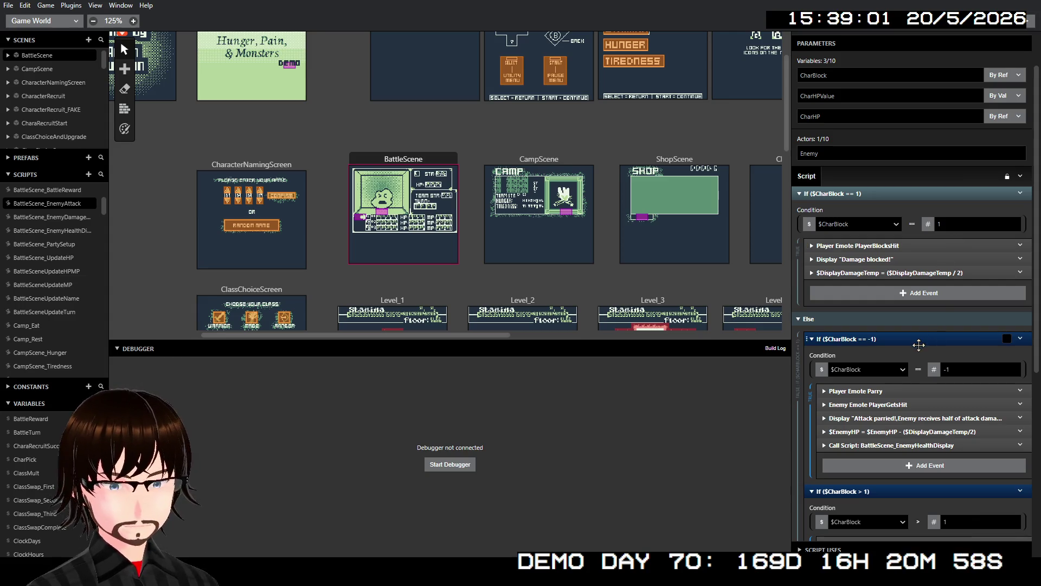
pyautogui.scroll(-4, 905, 298)
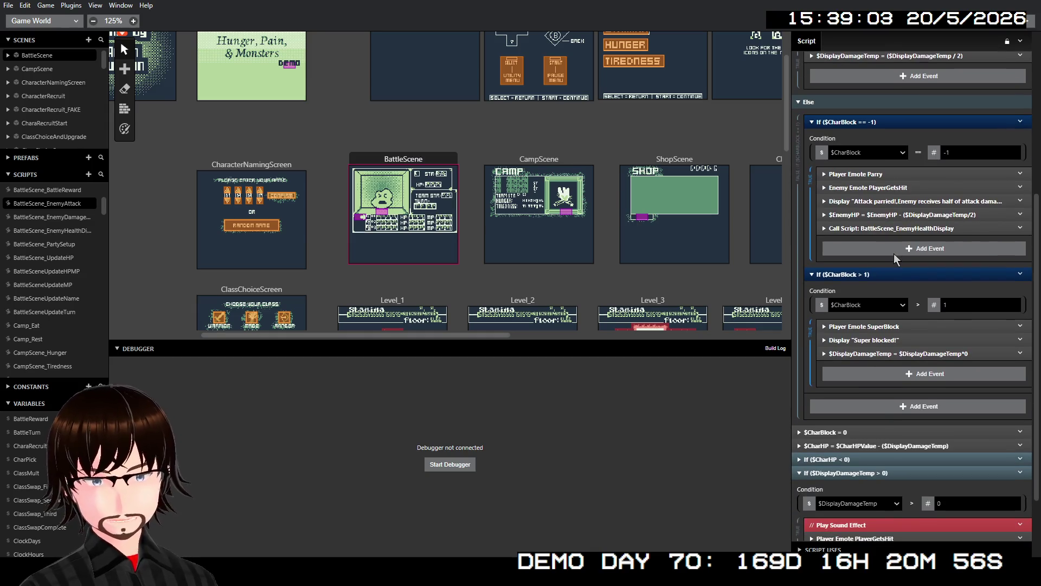
pyautogui.scroll(1, 893, 256)
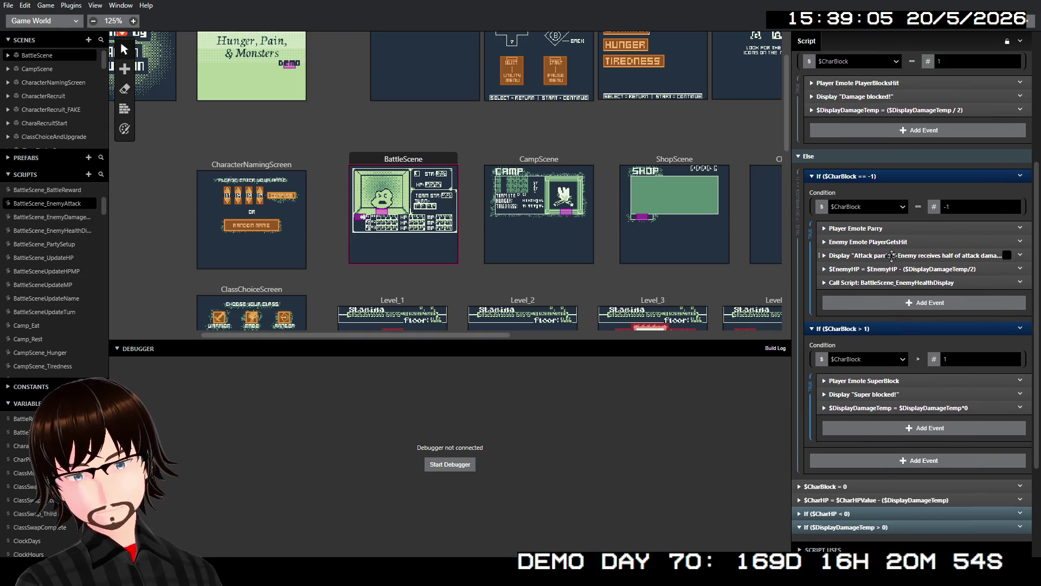
pyautogui.scroll(4, 892, 252)
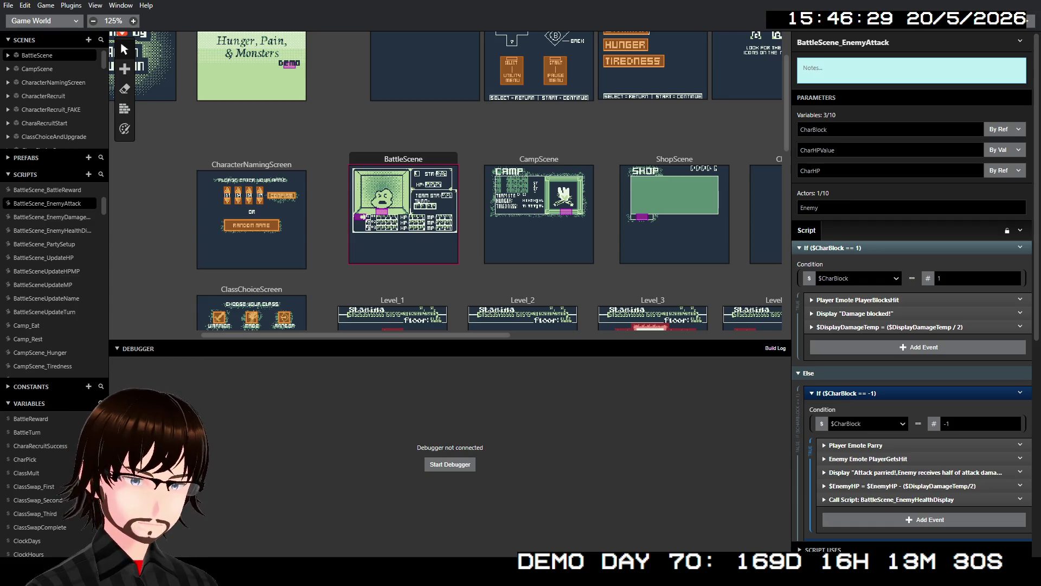
# Open RangerSkill_Steal and check the random range of the $MoneyStolen event
pyautogui.scroll(-15, 72, 310)
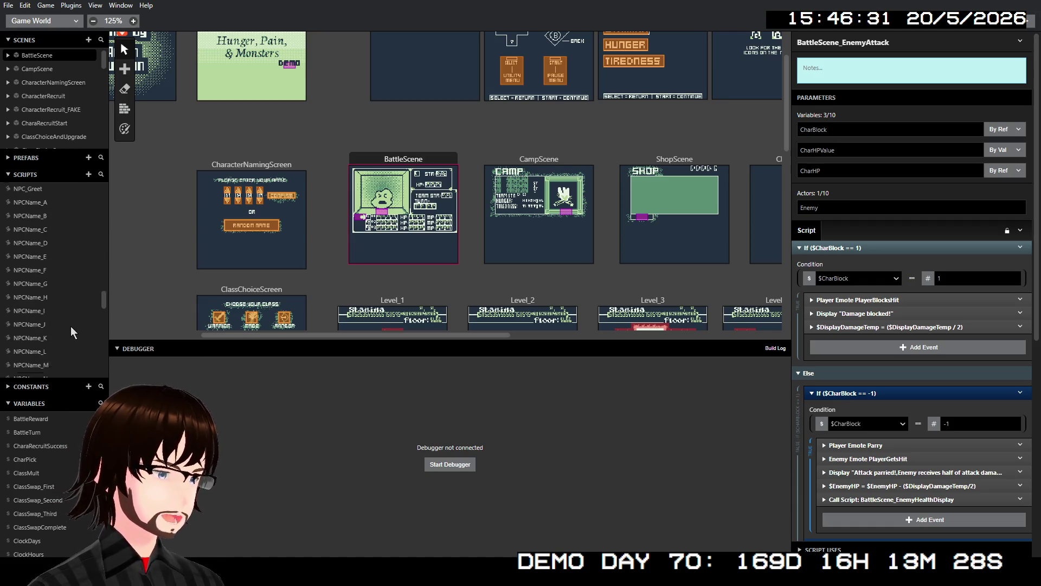
pyautogui.scroll(4, 60, 317)
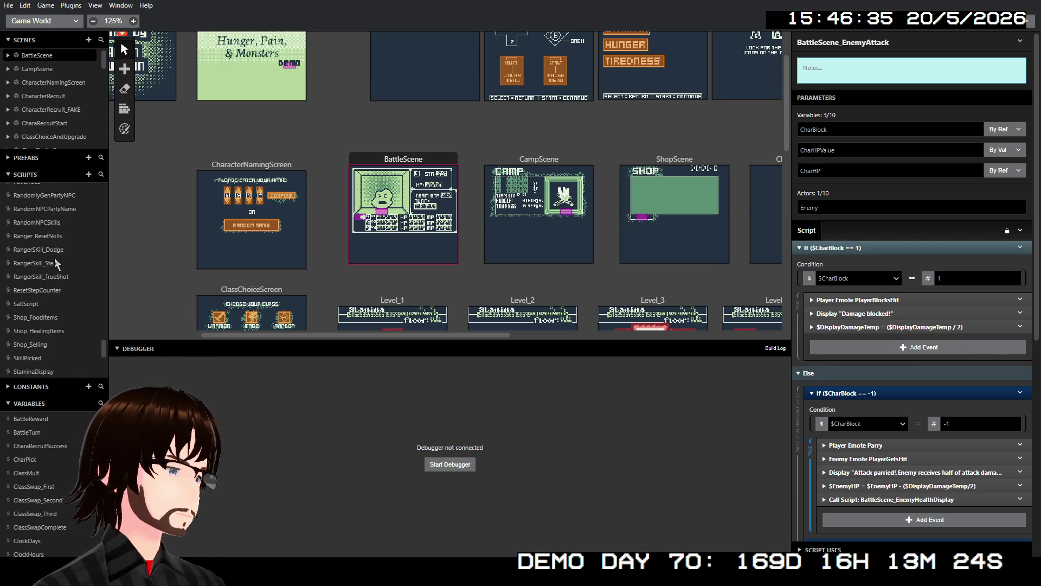
pyautogui.click(48, 263)
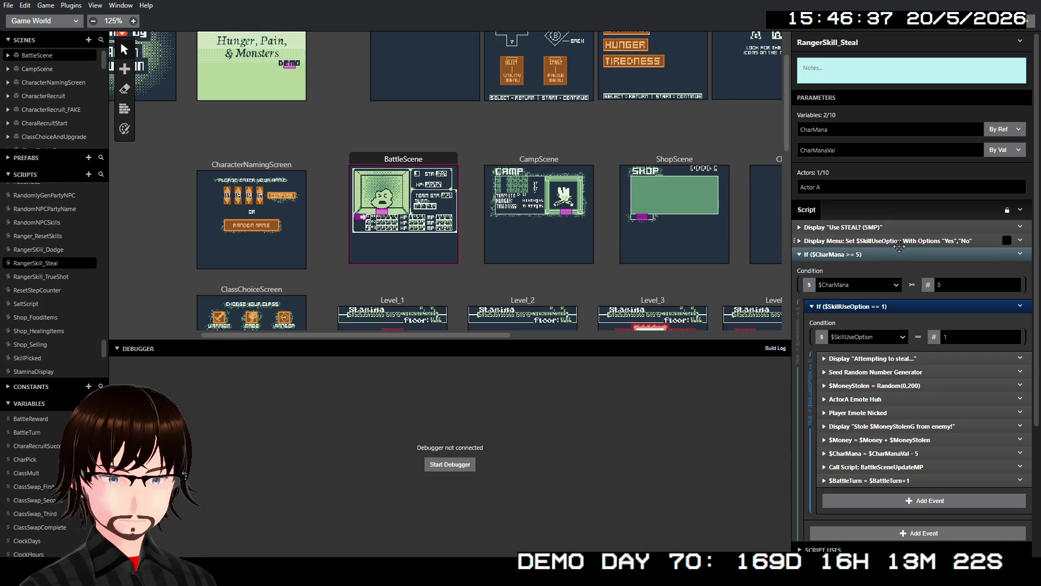
pyautogui.scroll(-2, 938, 283)
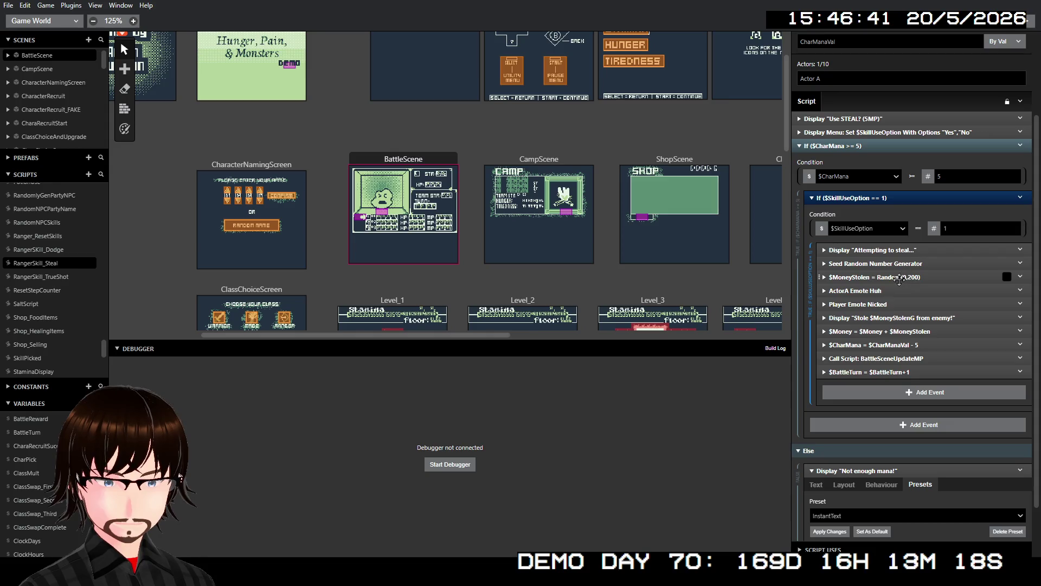
pyautogui.click(896, 277)
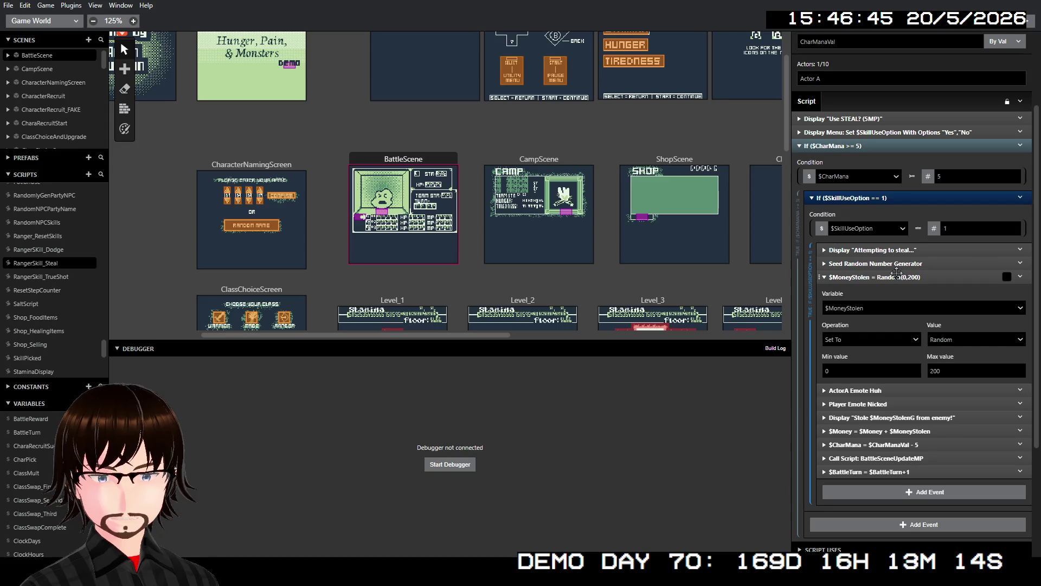
pyautogui.click(902, 280)
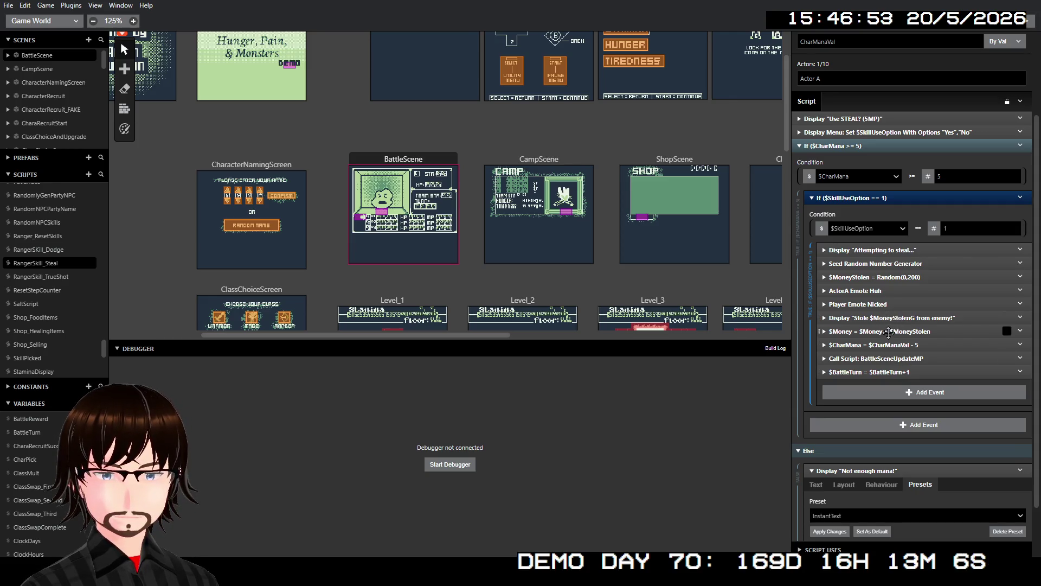
# Expand and collapse the ActorA Emote Huh event to review its settings
pyautogui.scroll(1, 906, 273)
pyautogui.scroll(2, 903, 274)
pyautogui.scroll(-4, 903, 274)
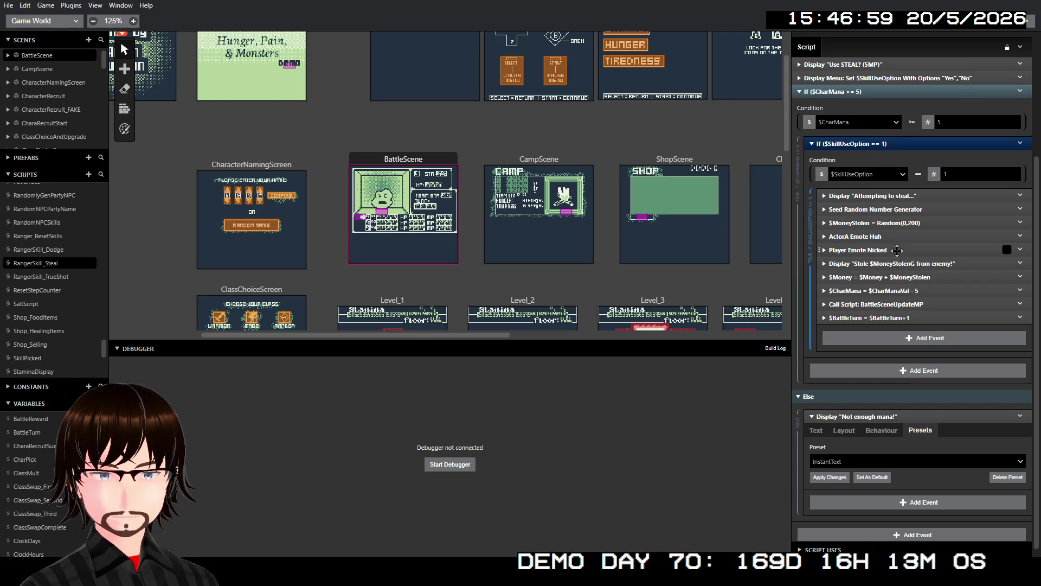
pyautogui.click(892, 236)
pyautogui.click(892, 236)
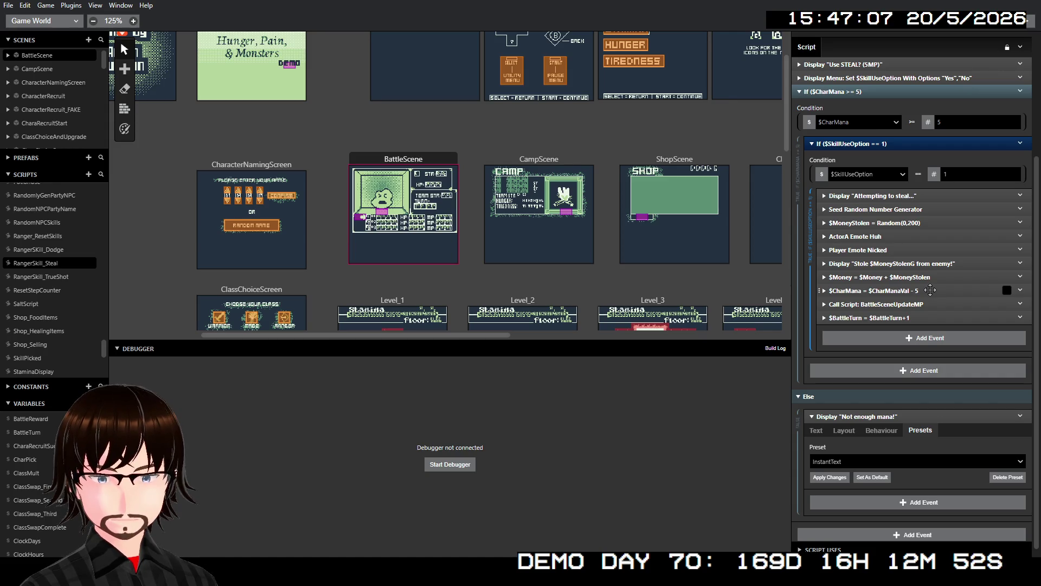
pyautogui.scroll(-1, 918, 249)
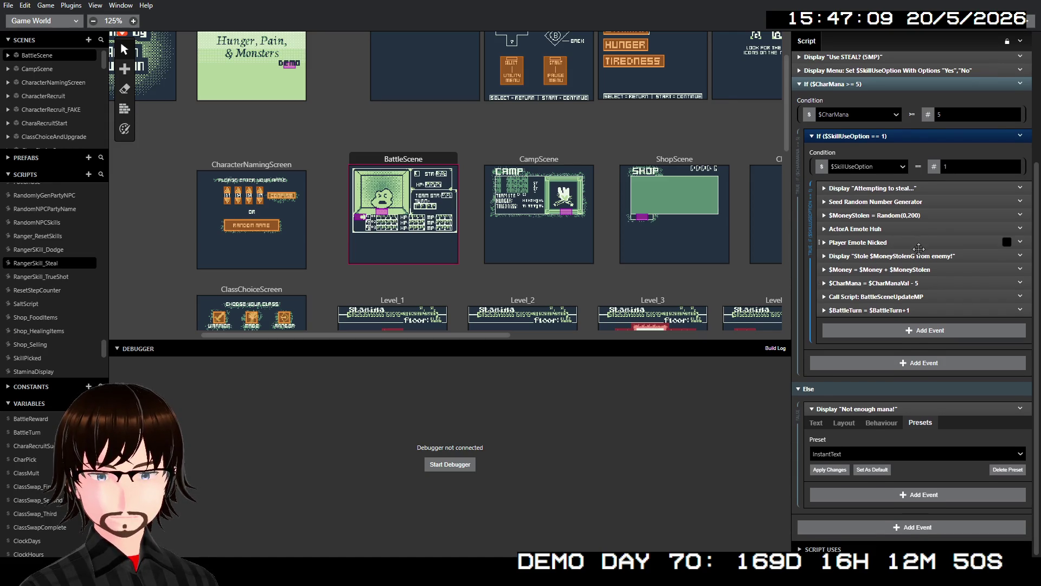
pyautogui.scroll(2, 918, 248)
pyautogui.scroll(2, 911, 247)
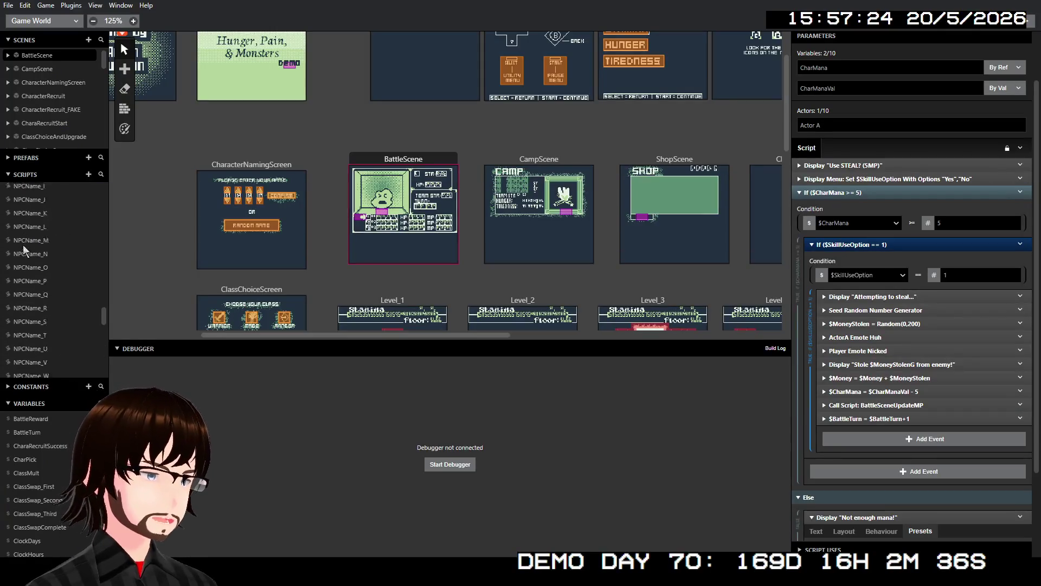
# Scroll back up to the steal skill's $CharMana >= 5 branch
pyautogui.scroll(15, 23, 245)
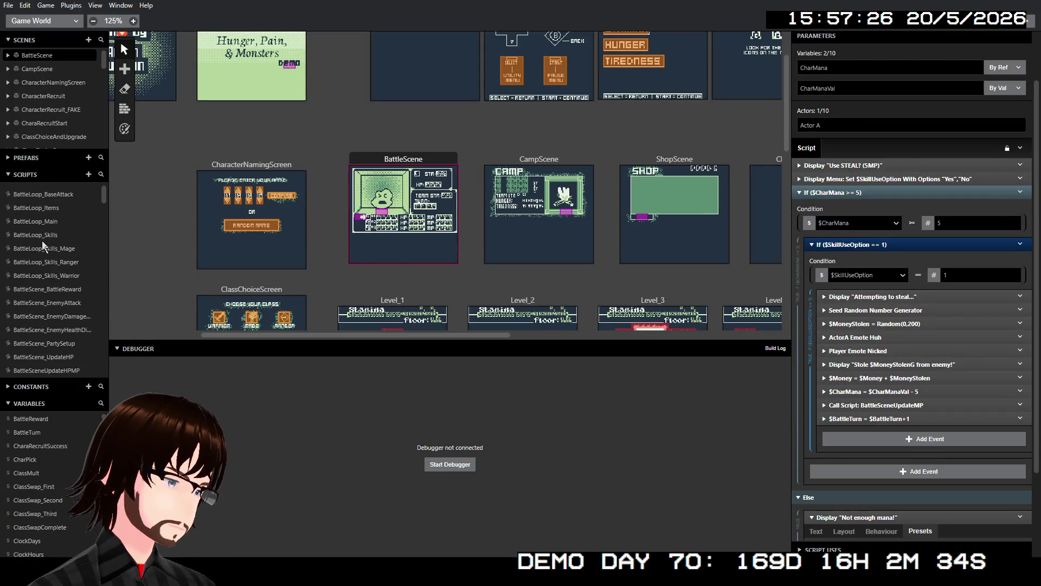
pyautogui.click(64, 206)
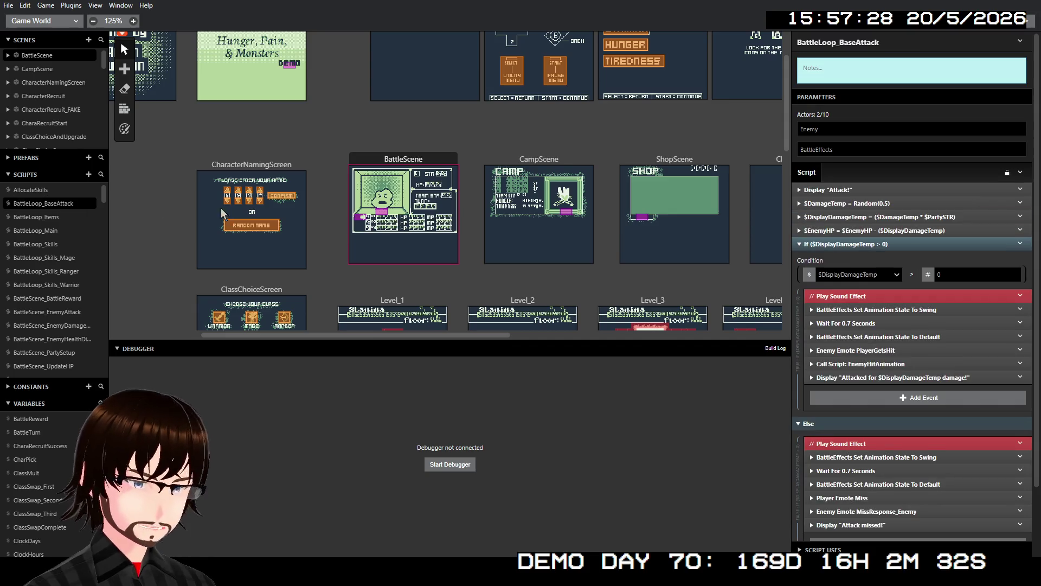
pyautogui.click(876, 202)
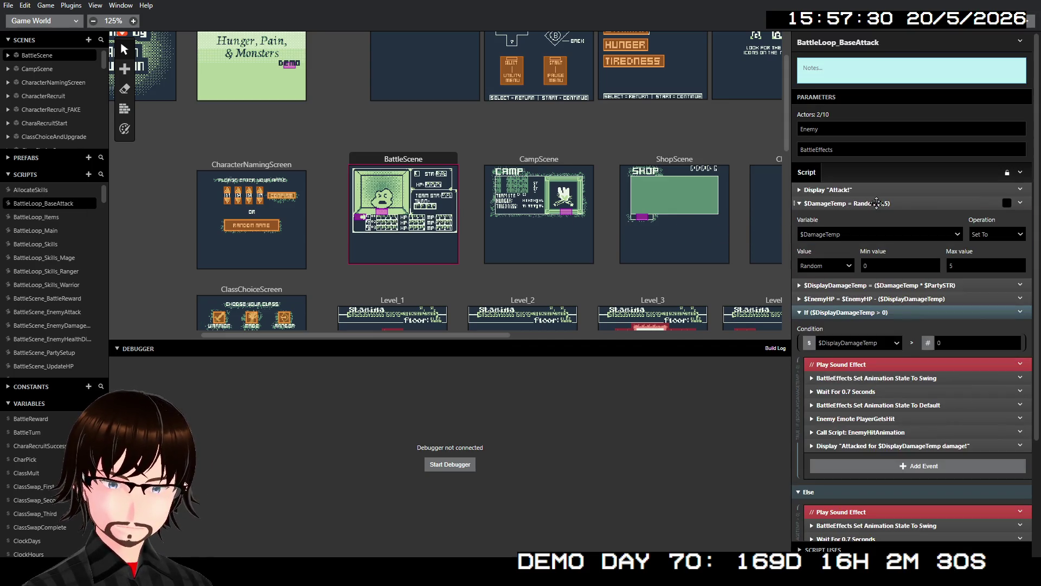
pyautogui.click(876, 203)
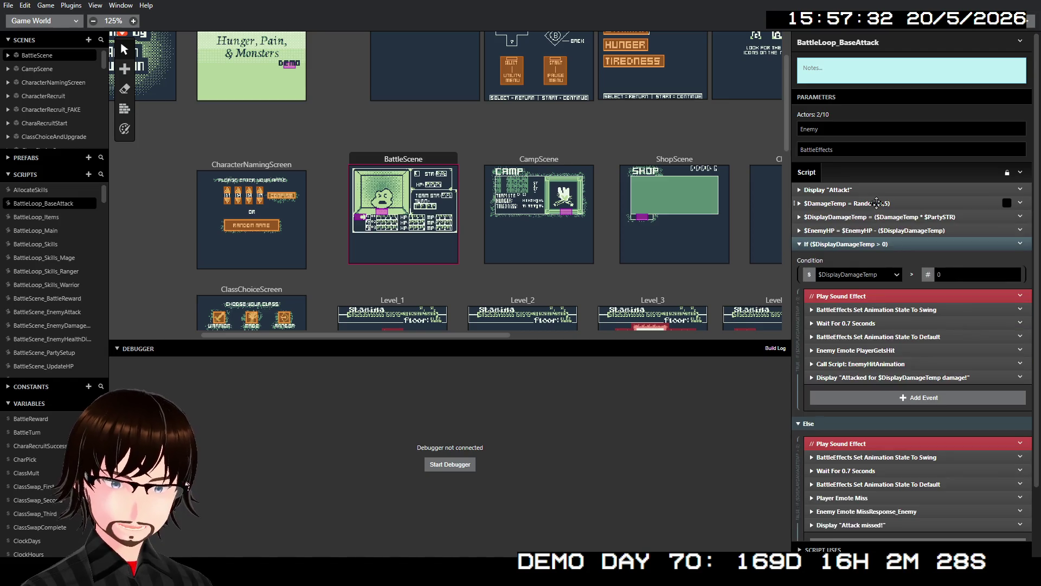
pyautogui.click(897, 216)
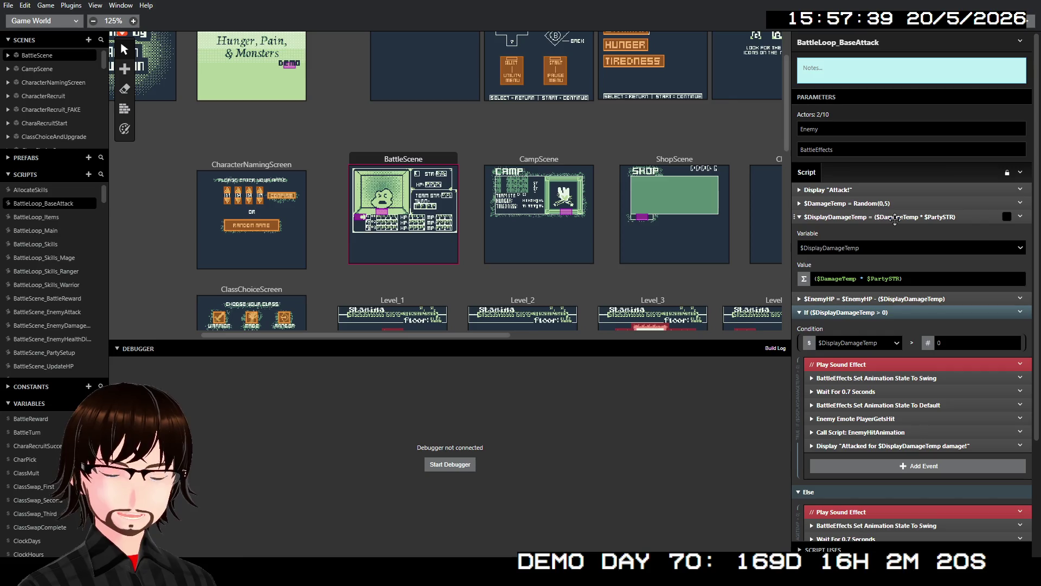
pyautogui.click(895, 217)
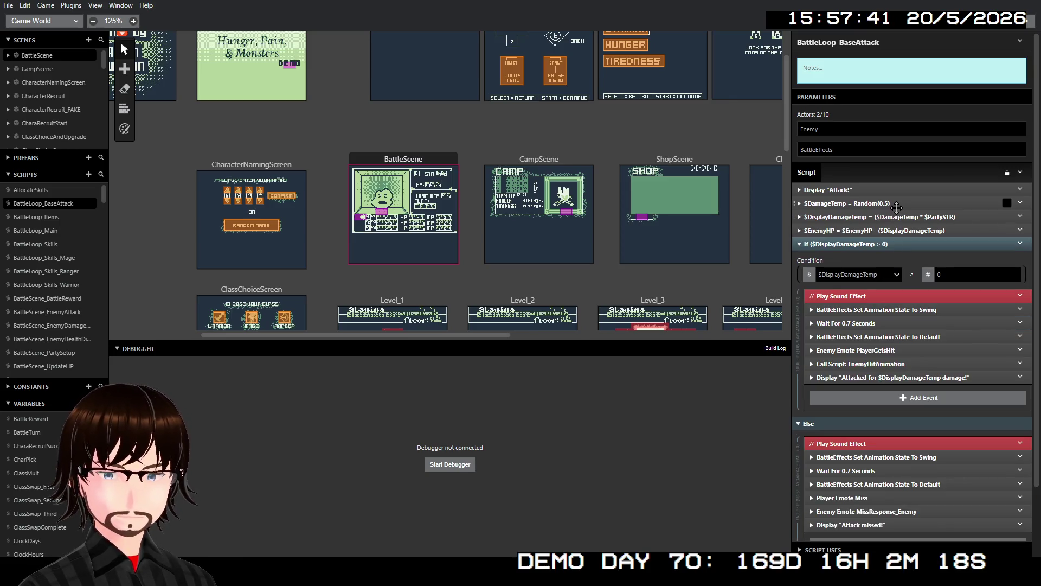
pyautogui.click(896, 205)
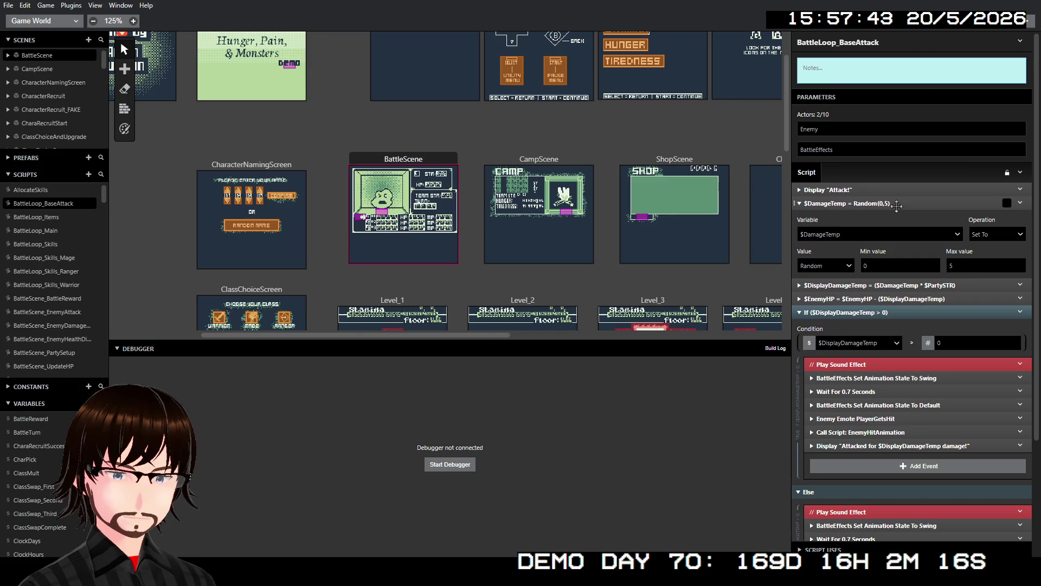
pyautogui.click(897, 204)
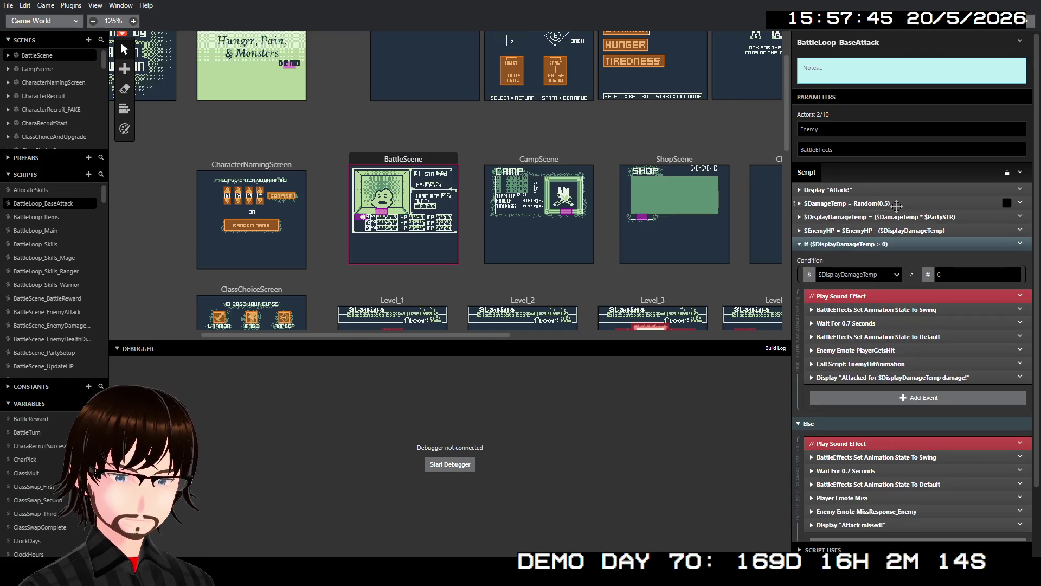
pyautogui.click(902, 216)
pyautogui.click(902, 216)
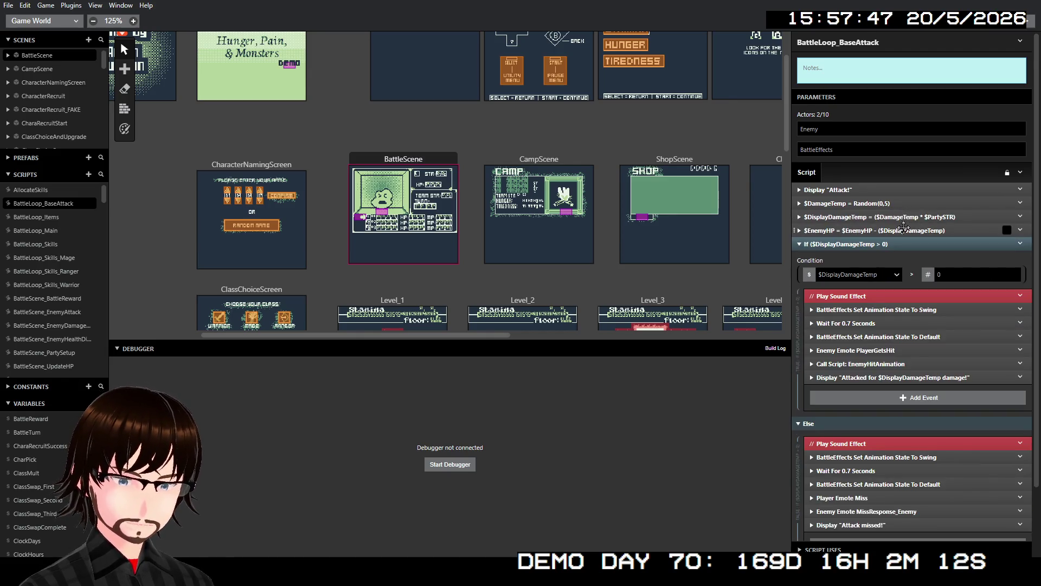
pyautogui.click(902, 229)
pyautogui.click(903, 230)
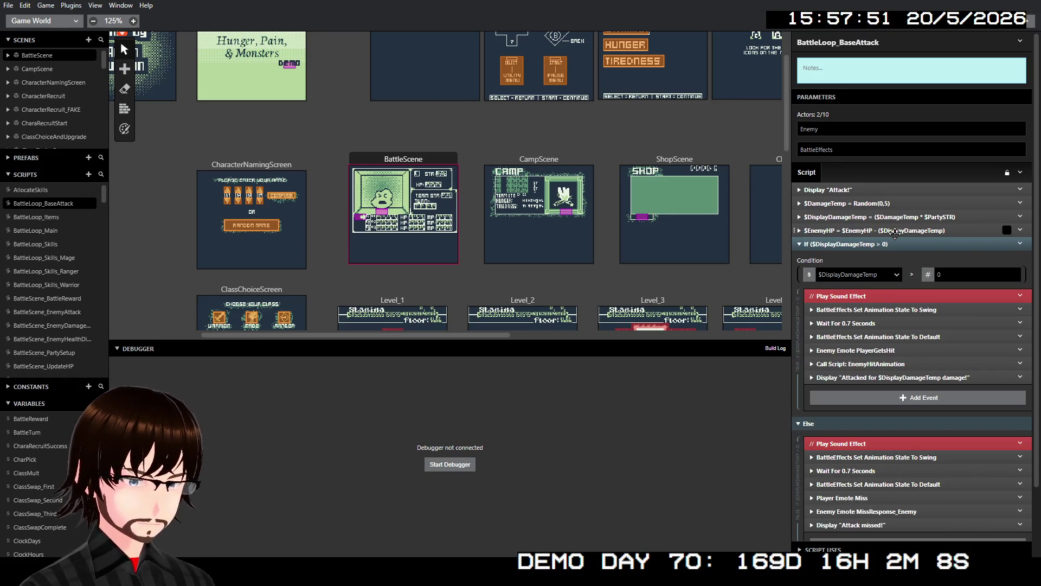
pyautogui.click(895, 230)
pyautogui.click(895, 231)
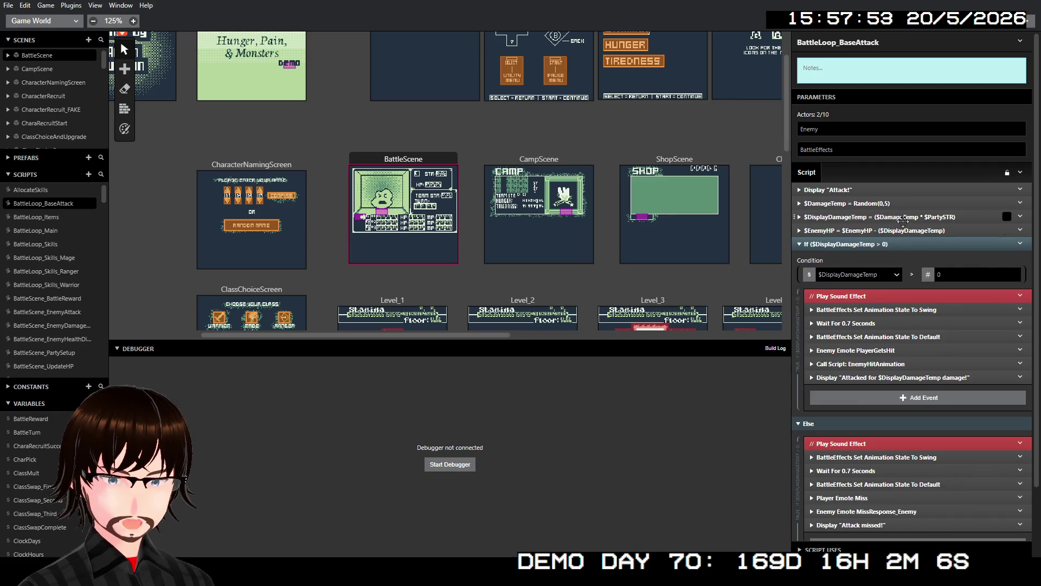
pyautogui.click(903, 218)
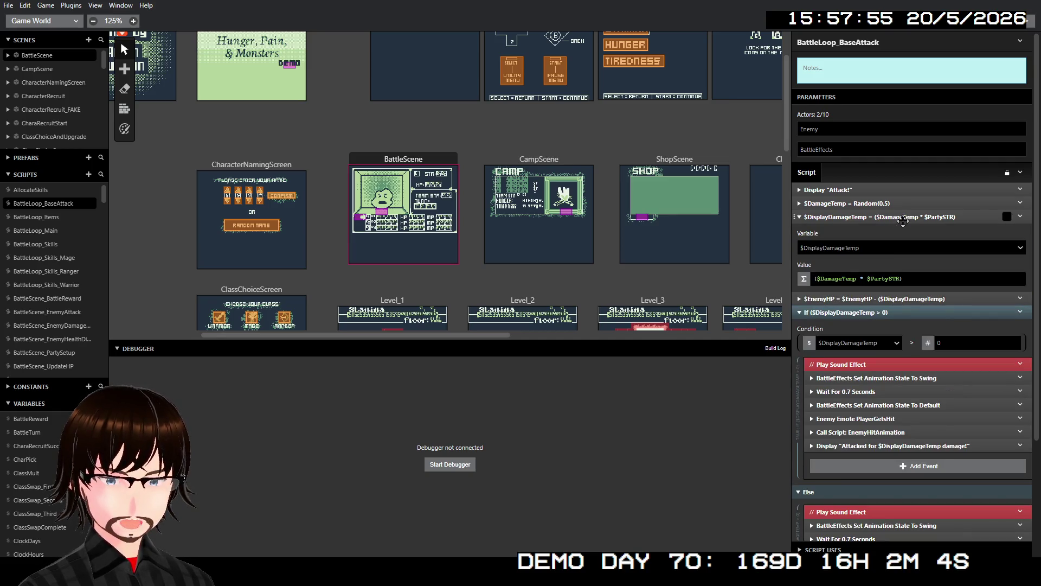
pyautogui.click(903, 217)
pyautogui.click(902, 217)
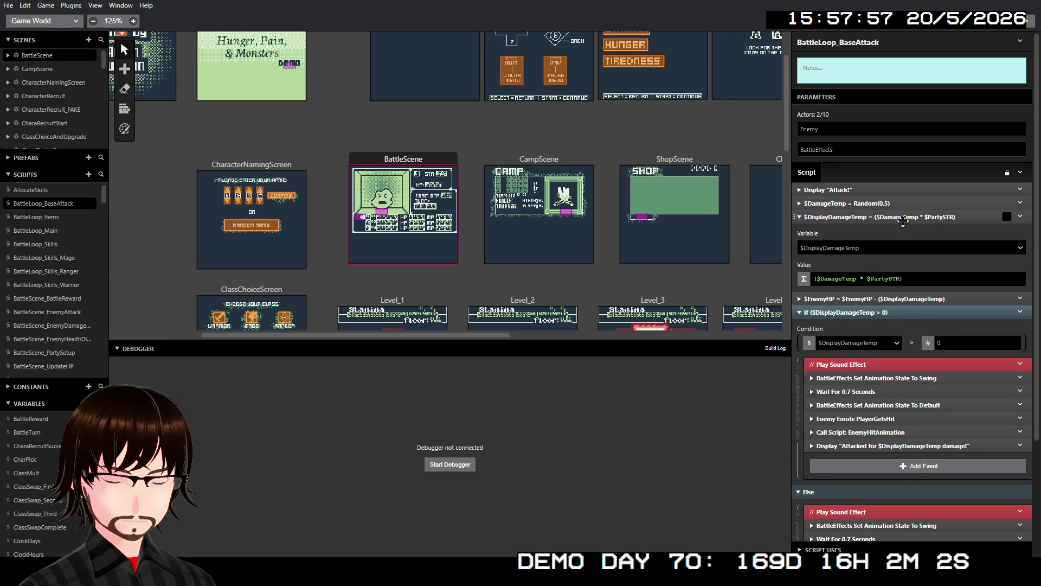
pyautogui.click(902, 217)
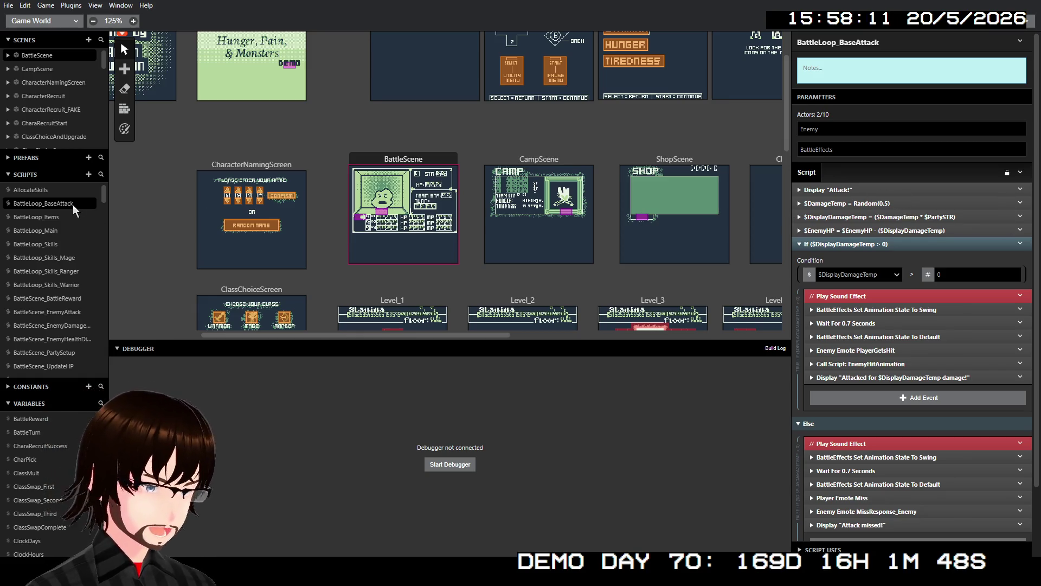
pyautogui.scroll(-5, 63, 217)
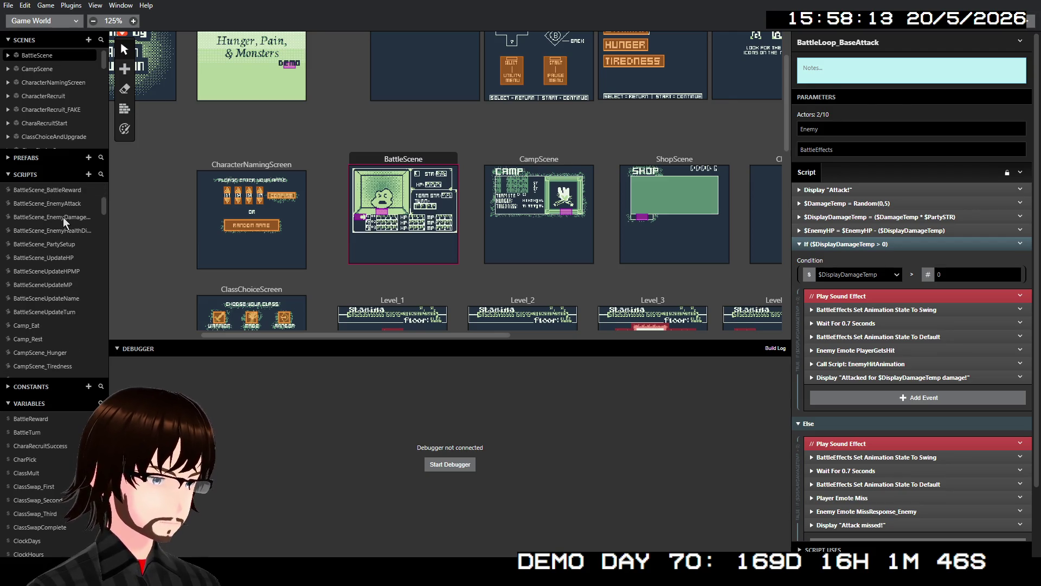
pyautogui.scroll(5, 66, 232)
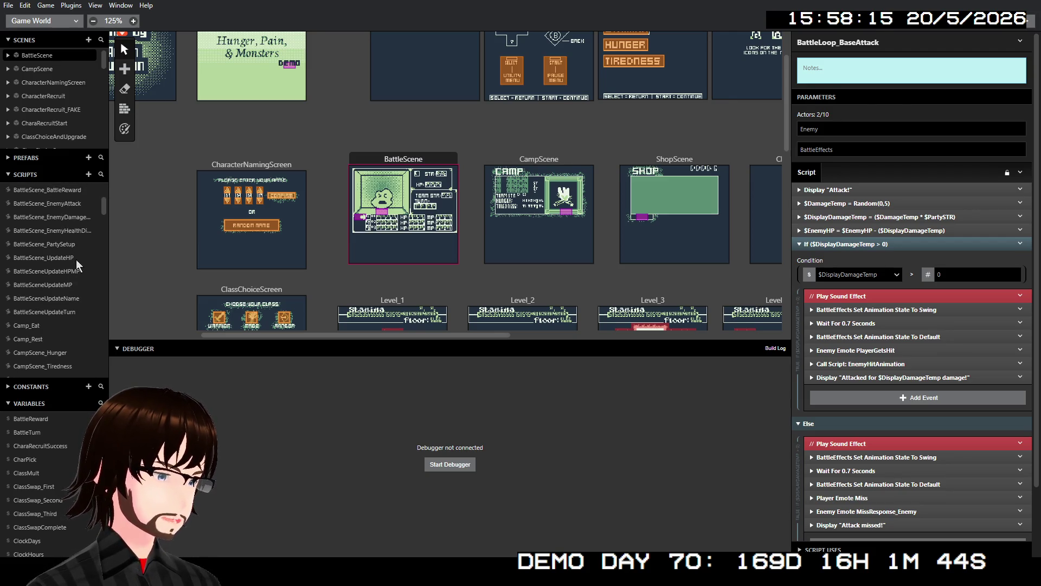
pyautogui.click(76, 258)
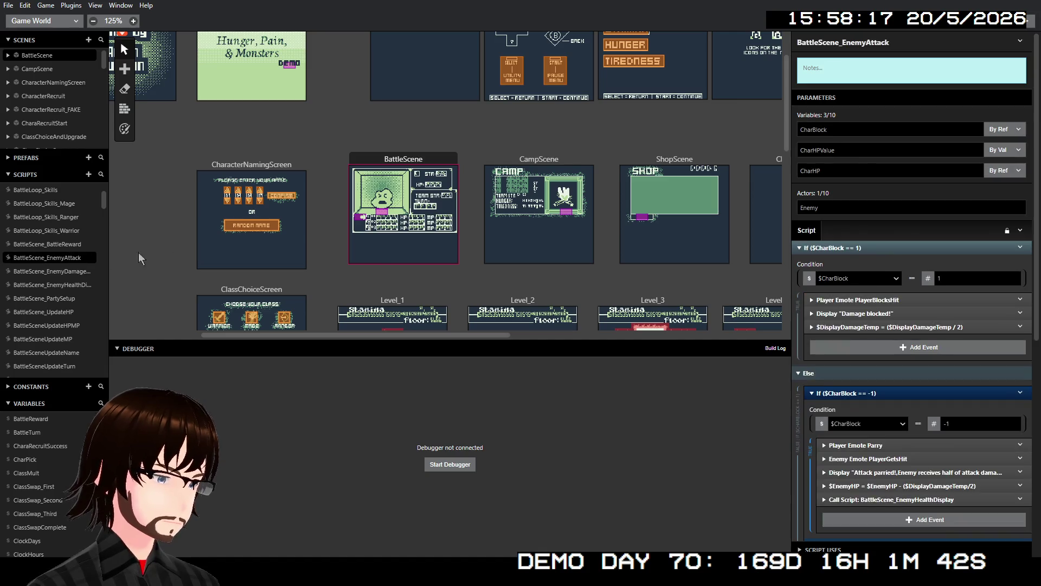
# Check the block event that halves $DisplayDamageTemp, then scroll through the parry events
pyautogui.click(873, 328)
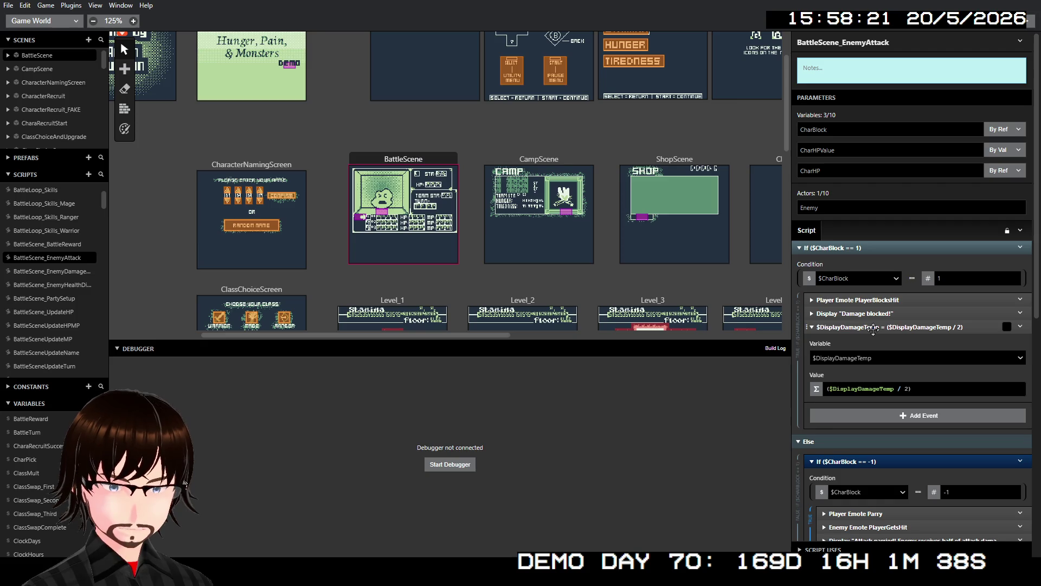
pyautogui.click(867, 328)
pyautogui.scroll(-5, 868, 330)
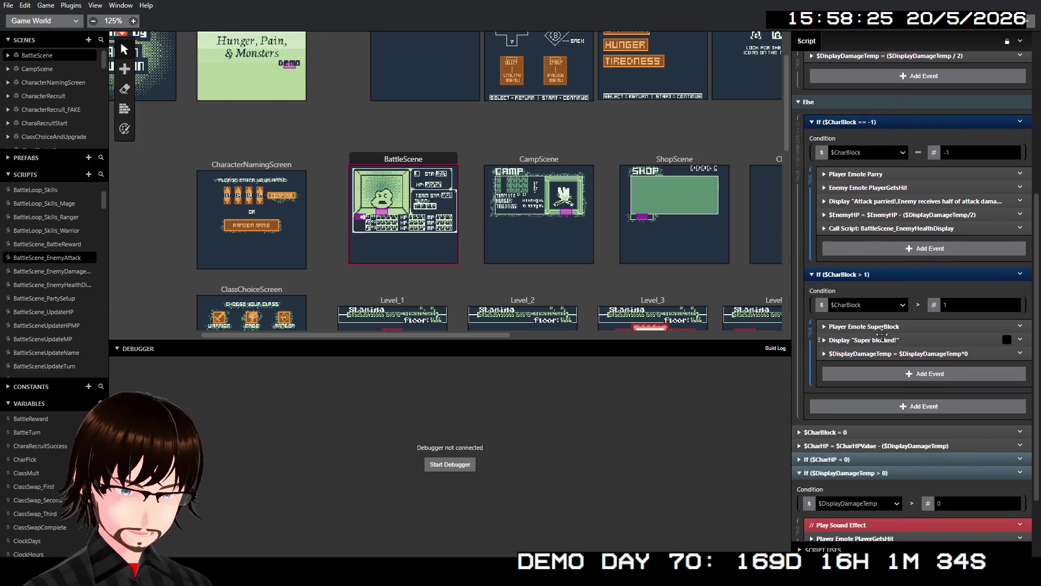
pyautogui.scroll(-1, 882, 334)
pyautogui.scroll(-1, 902, 388)
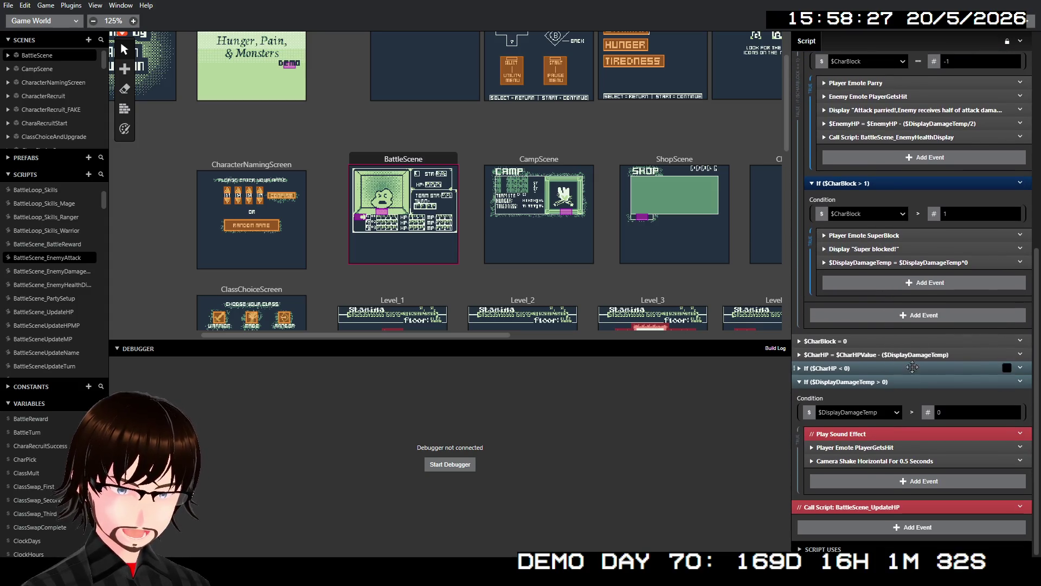
pyautogui.scroll(4, 929, 294)
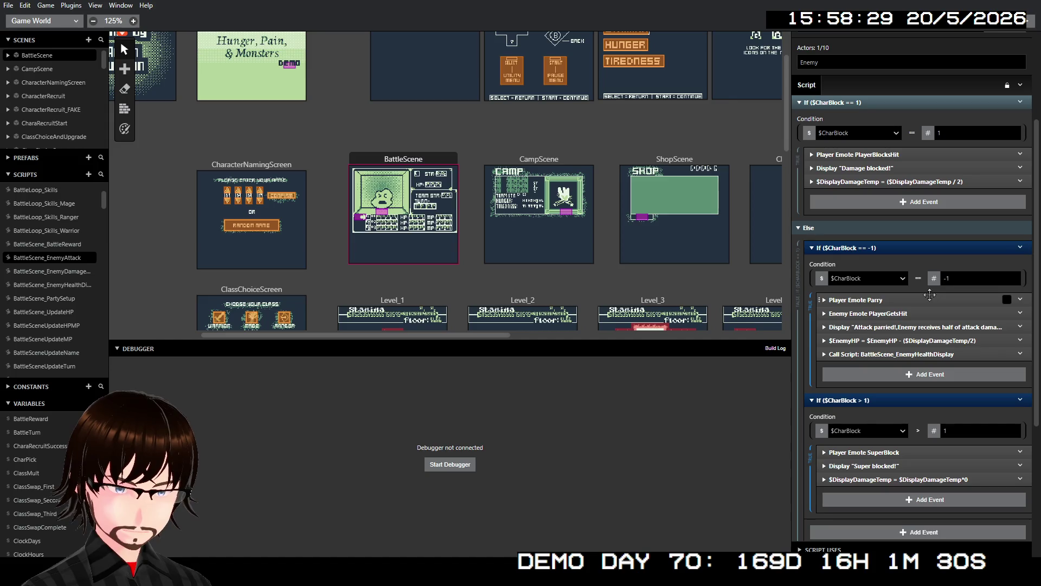
pyautogui.scroll(-1, 907, 292)
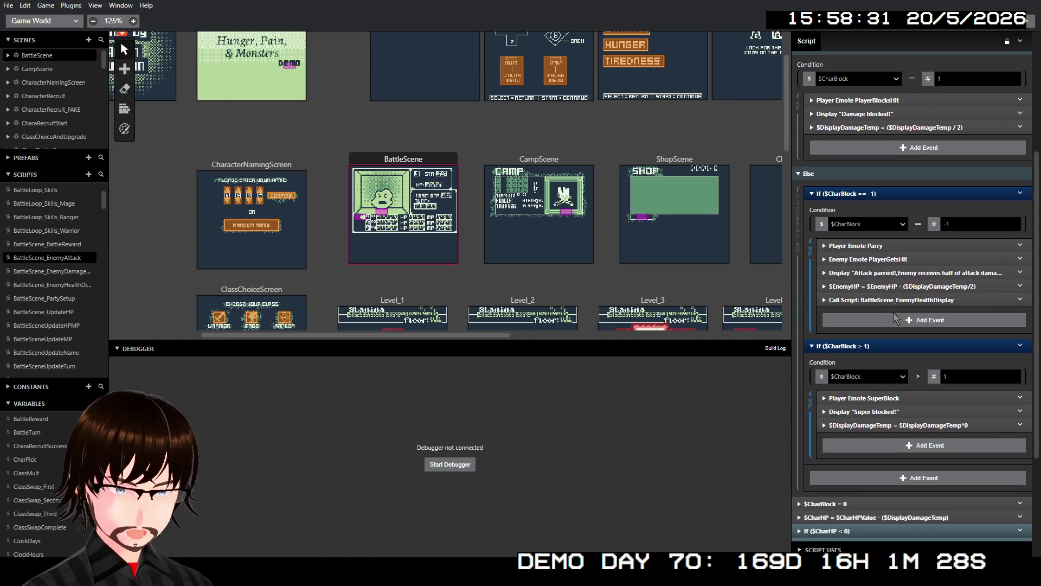
pyautogui.scroll(-2, 893, 311)
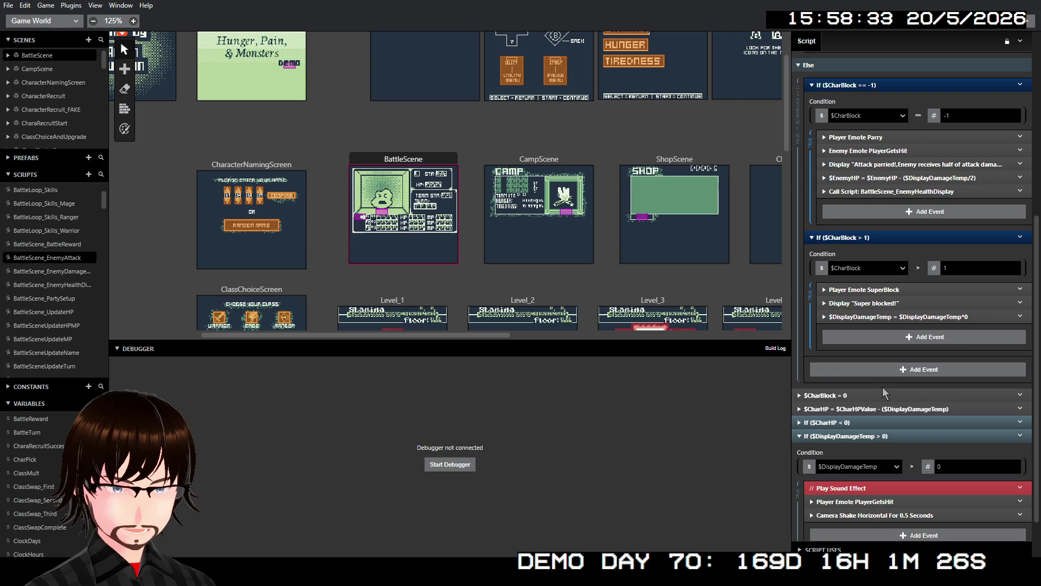
# Inspect the $CharHP damage event, then bring up the BattleScene scene's On Init events
pyautogui.click(902, 405)
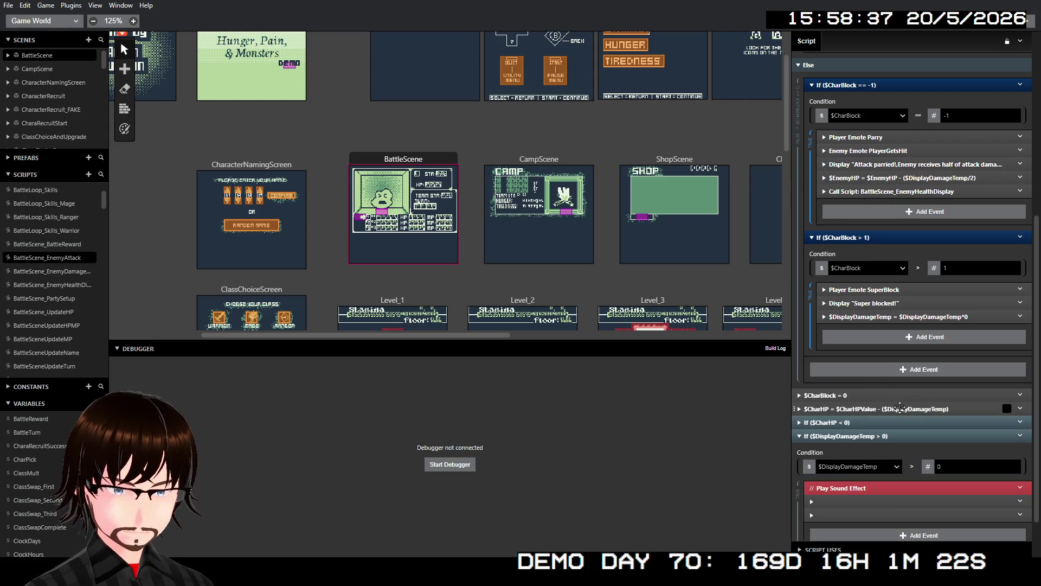
pyautogui.scroll(3, 902, 405)
pyautogui.scroll(-2, 889, 294)
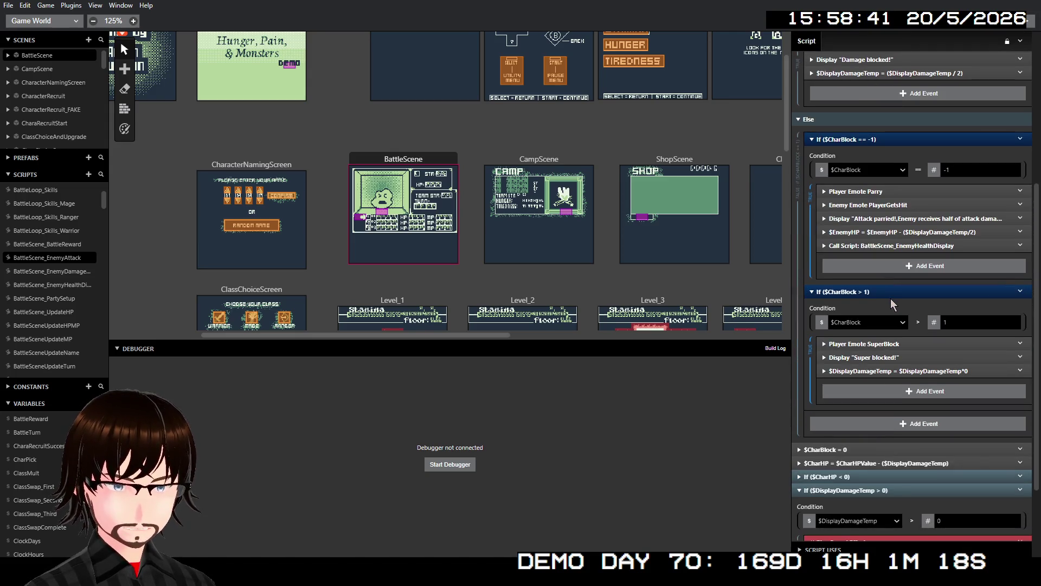
pyautogui.scroll(2, 890, 299)
pyautogui.scroll(-3, 888, 298)
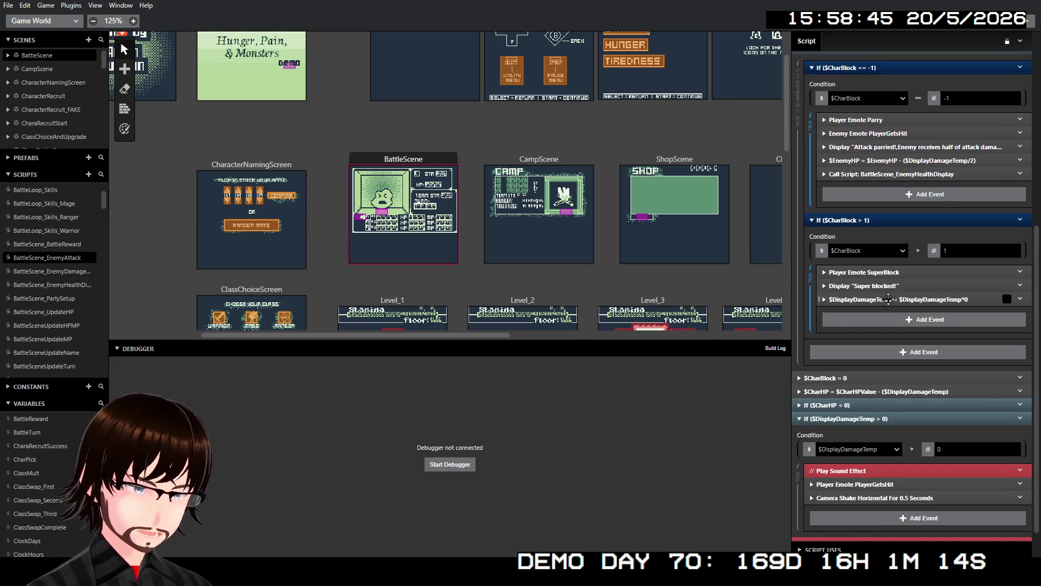
pyautogui.scroll(-1, 888, 299)
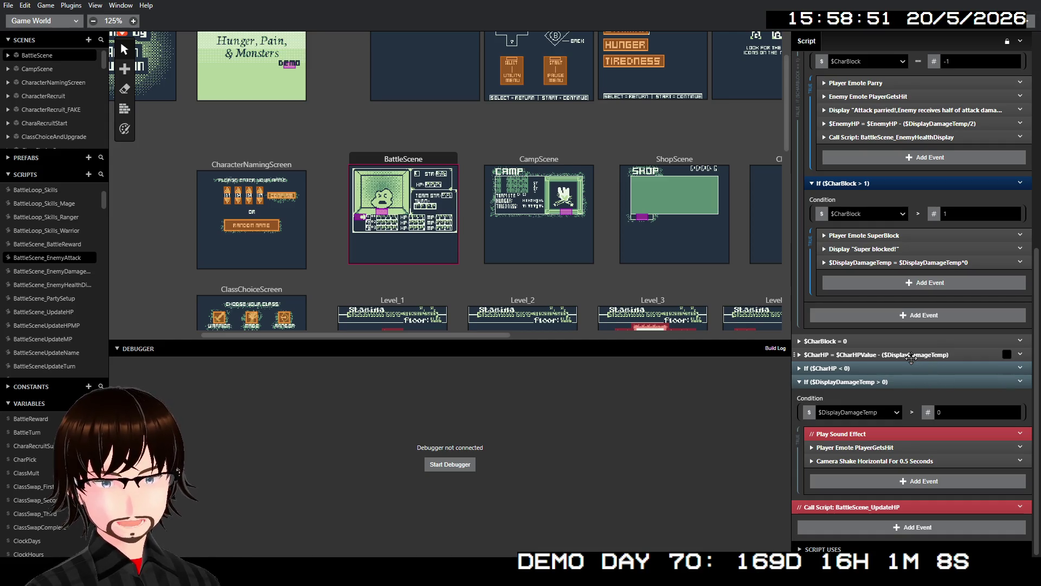
pyautogui.click(378, 165)
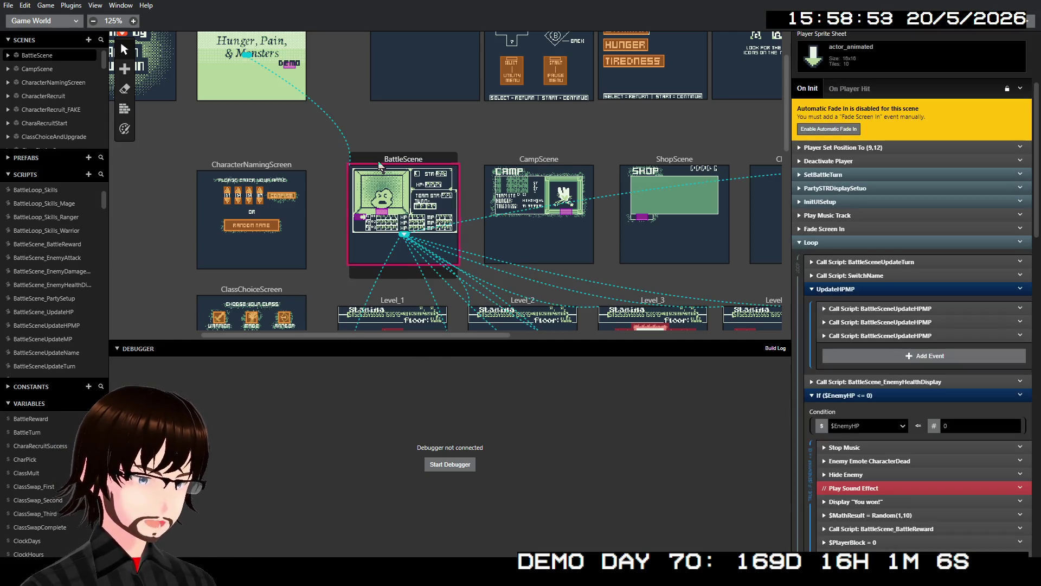
# Expand and fold the $CharacterPick == 1 branch, then expand the $CharacterPick == 2 branch
pyautogui.scroll(-20, 864, 351)
pyautogui.scroll(-2, 863, 352)
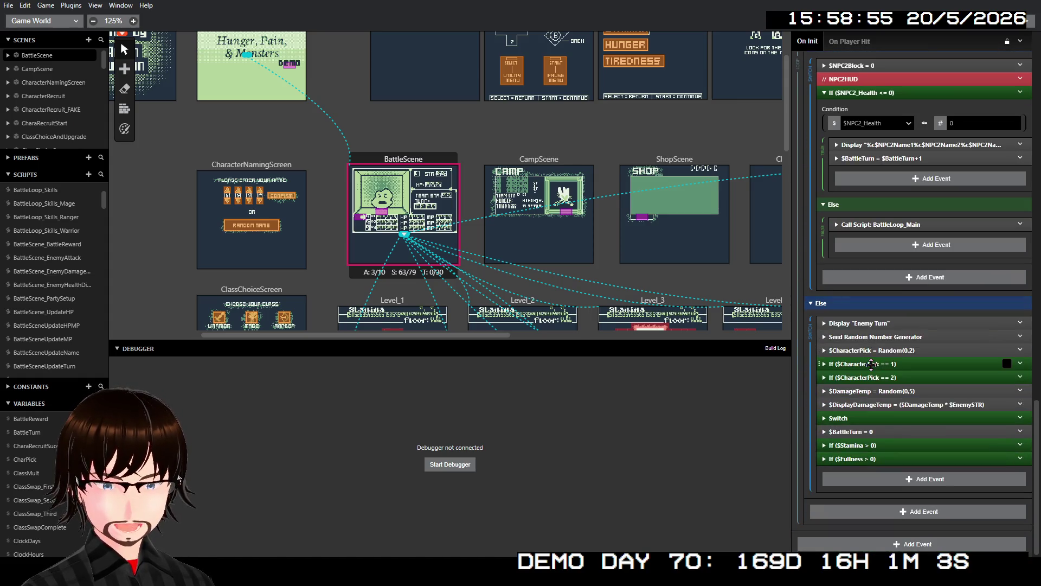
pyautogui.click(905, 365)
pyautogui.scroll(-5, 909, 368)
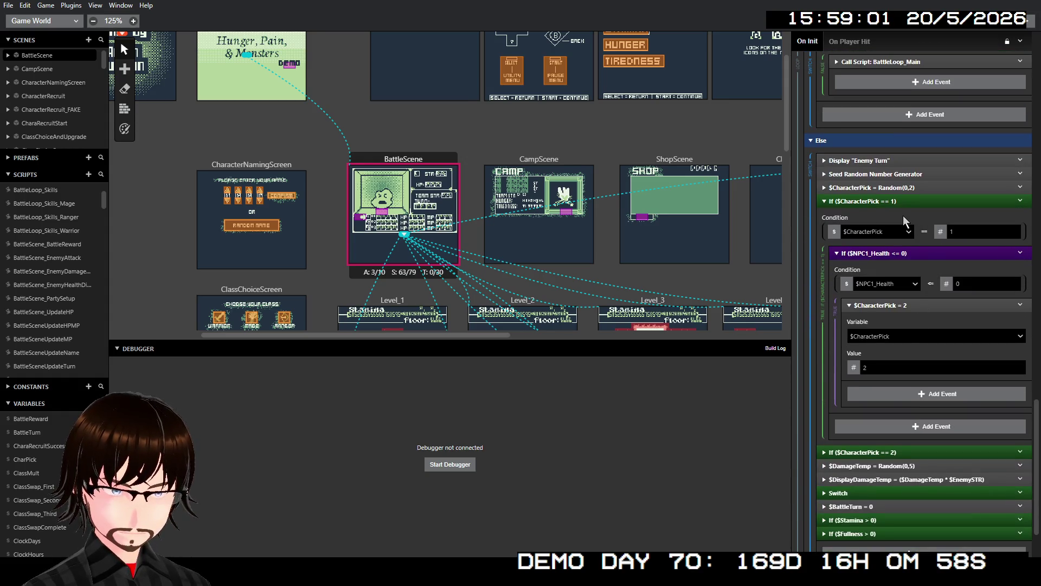
pyautogui.moveTo(887, 204)
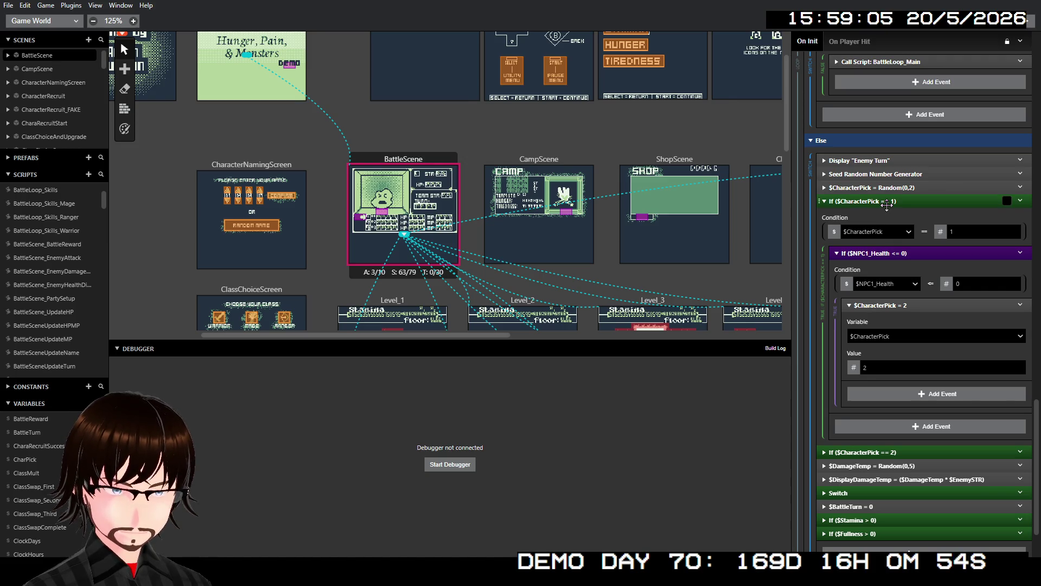
pyautogui.click(886, 205)
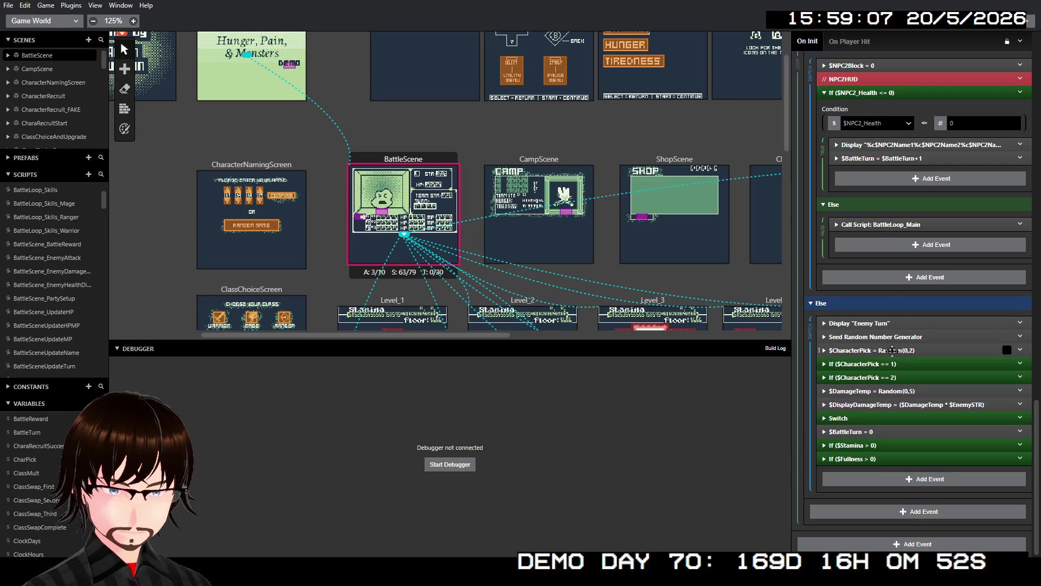
pyautogui.click(890, 380)
pyautogui.scroll(-2, 917, 388)
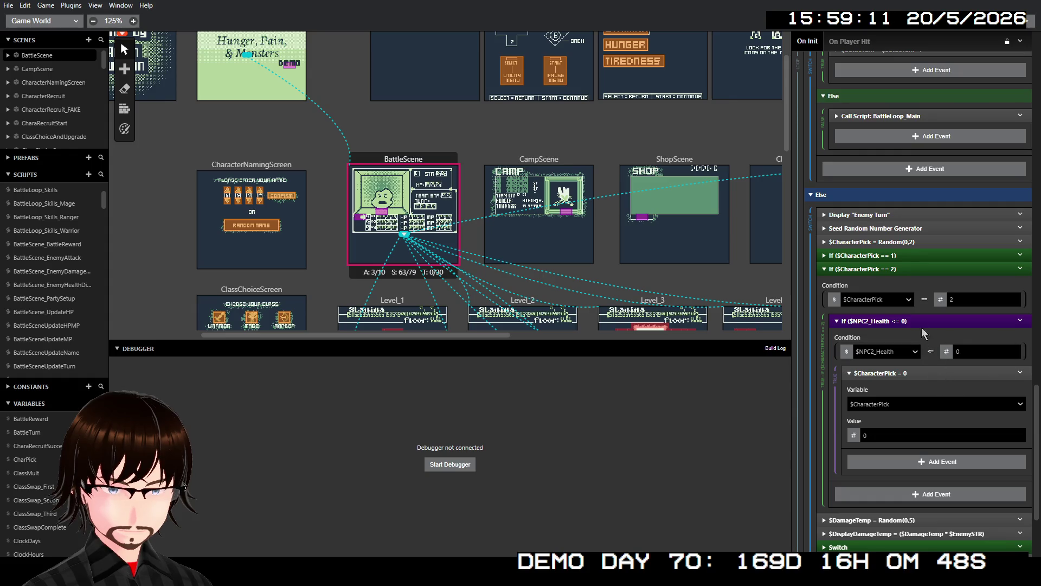
# Expand and collapse the random damage roll and displayed-damage calculation events
pyautogui.click(896, 270)
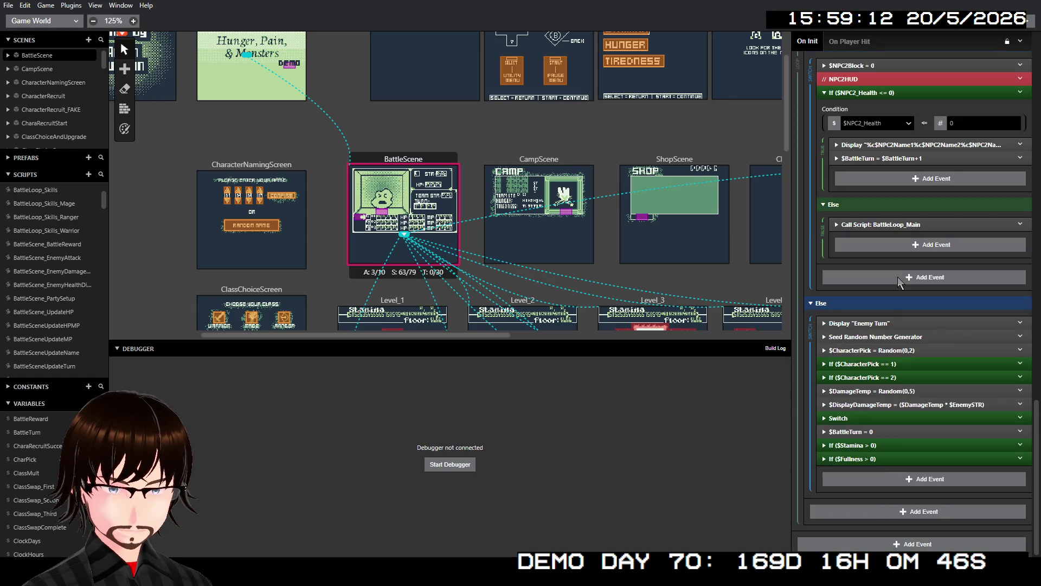
pyautogui.click(918, 390)
pyautogui.click(917, 391)
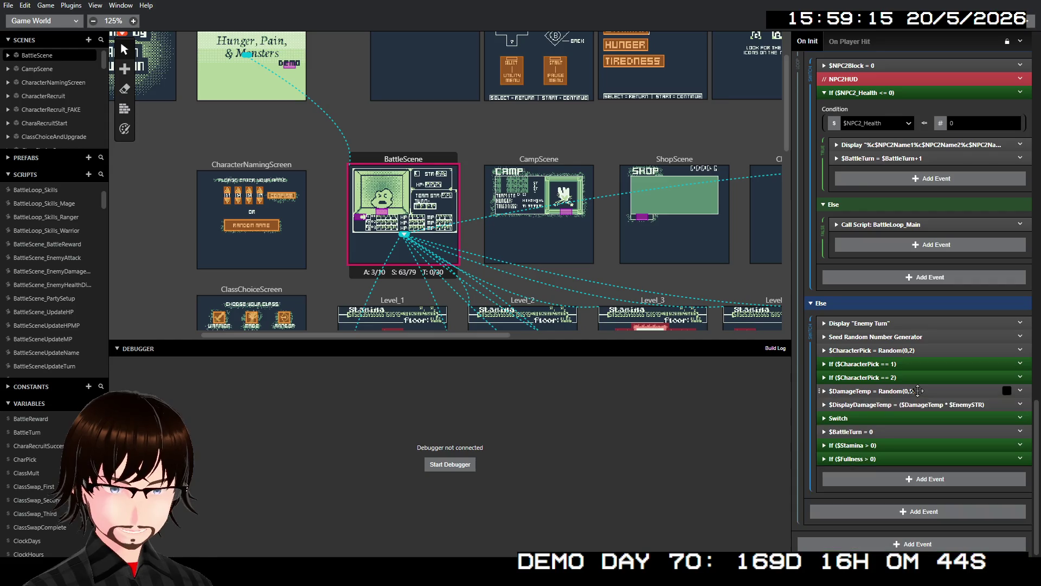
pyautogui.click(920, 404)
pyautogui.click(920, 405)
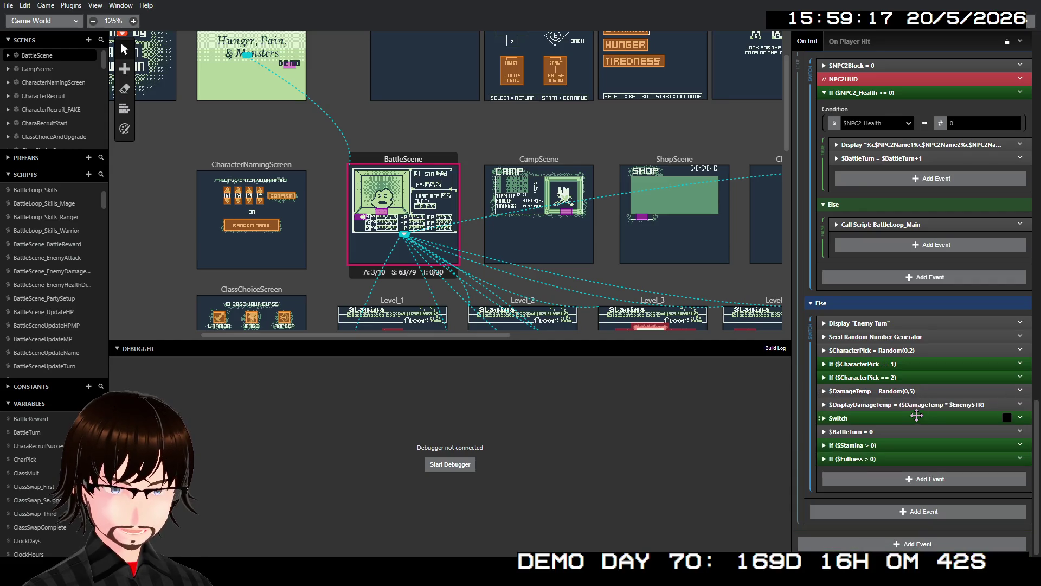
# Expand the $CharacterPick Switch and its When 2 $DisplayDamageTemp <= 0 miss check
pyautogui.click(915, 417)
pyautogui.scroll(-2, 943, 392)
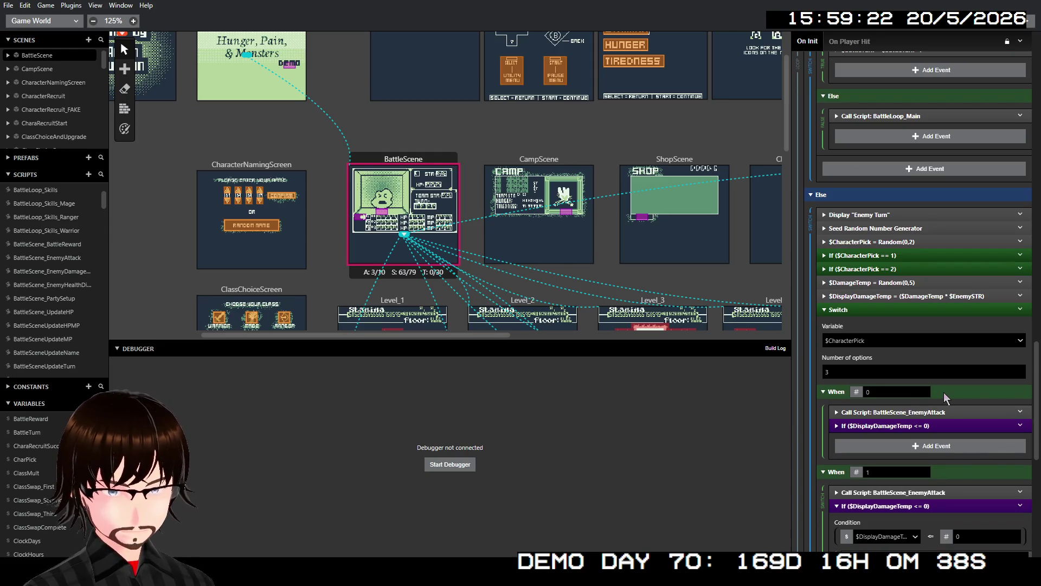
pyautogui.scroll(-4, 944, 392)
pyautogui.scroll(-1, 944, 396)
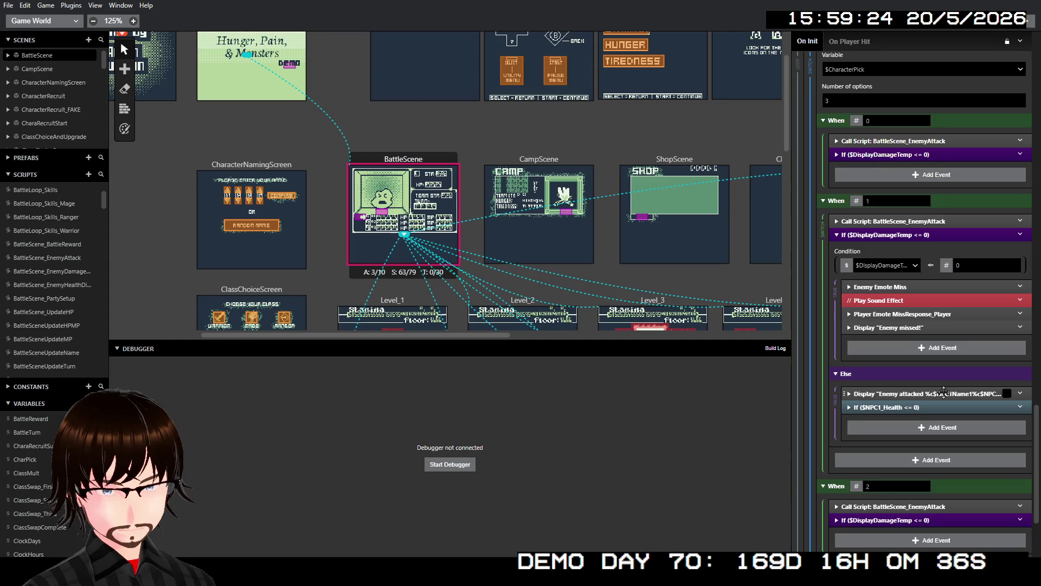
pyautogui.scroll(-2, 944, 392)
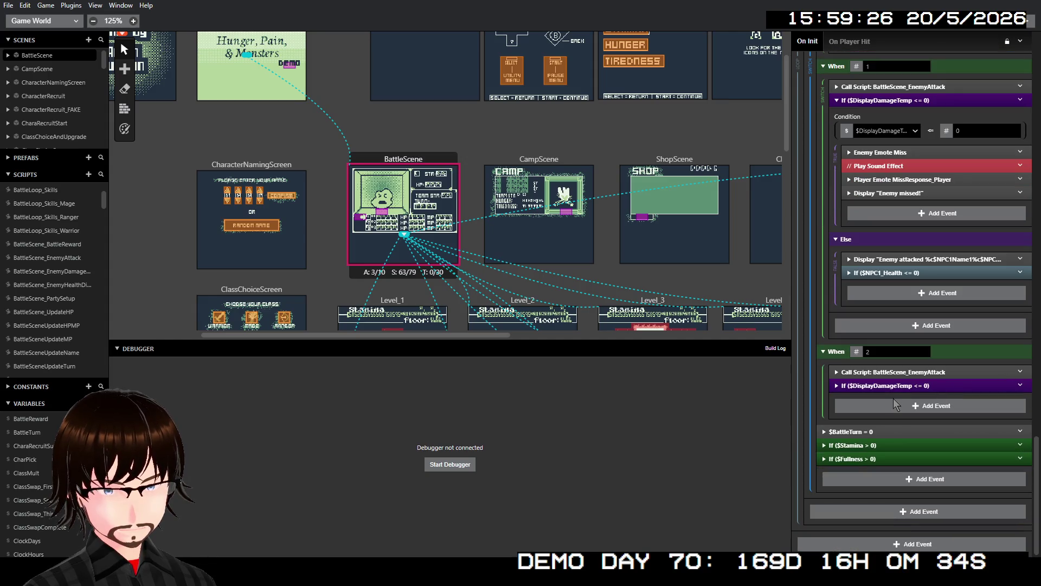
pyautogui.scroll(1, 892, 420)
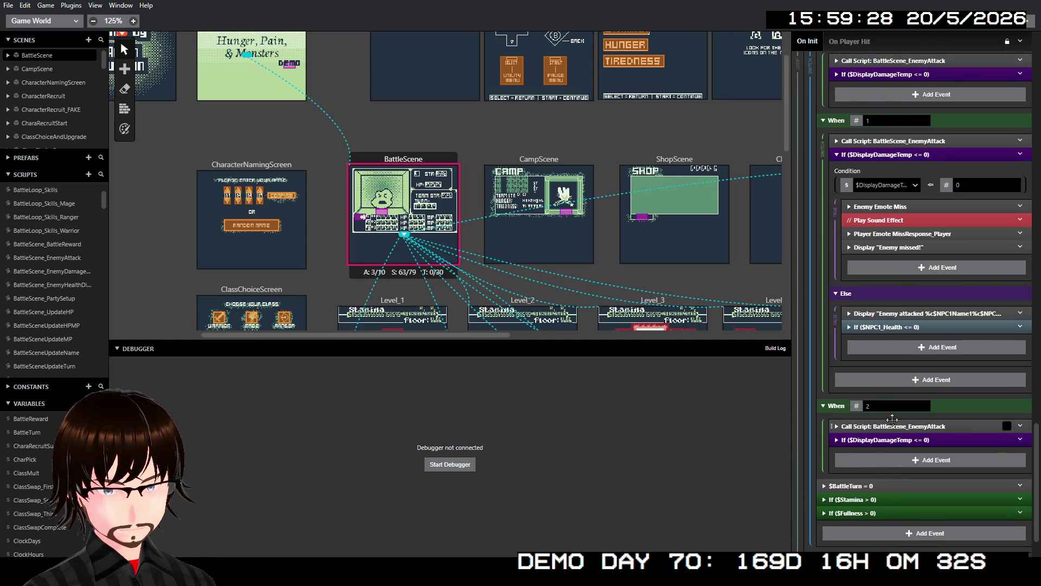
pyautogui.scroll(1, 892, 420)
pyautogui.scroll(-1, 884, 431)
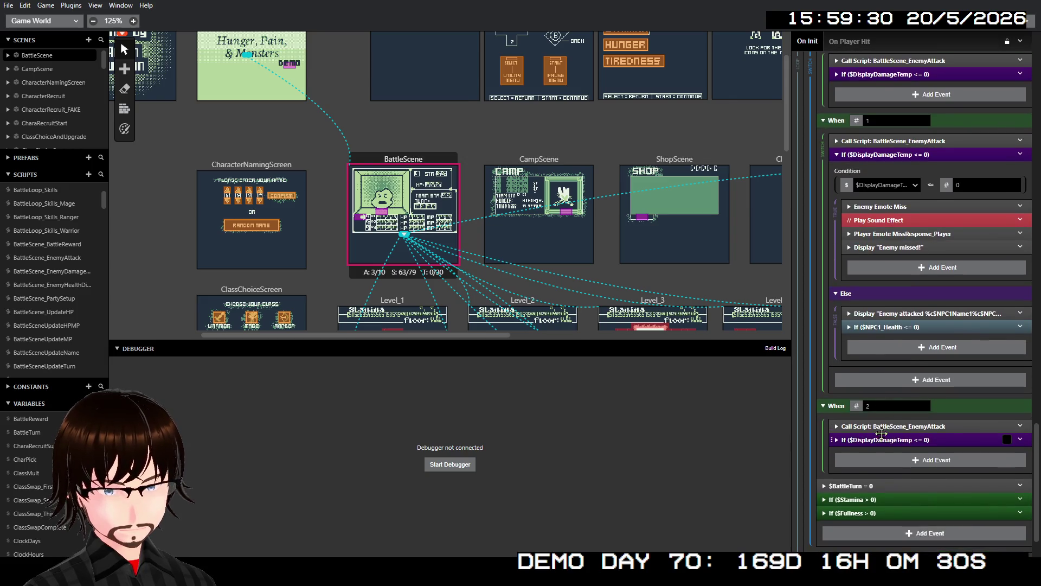
pyautogui.click(882, 438)
pyautogui.scroll(-2, 895, 428)
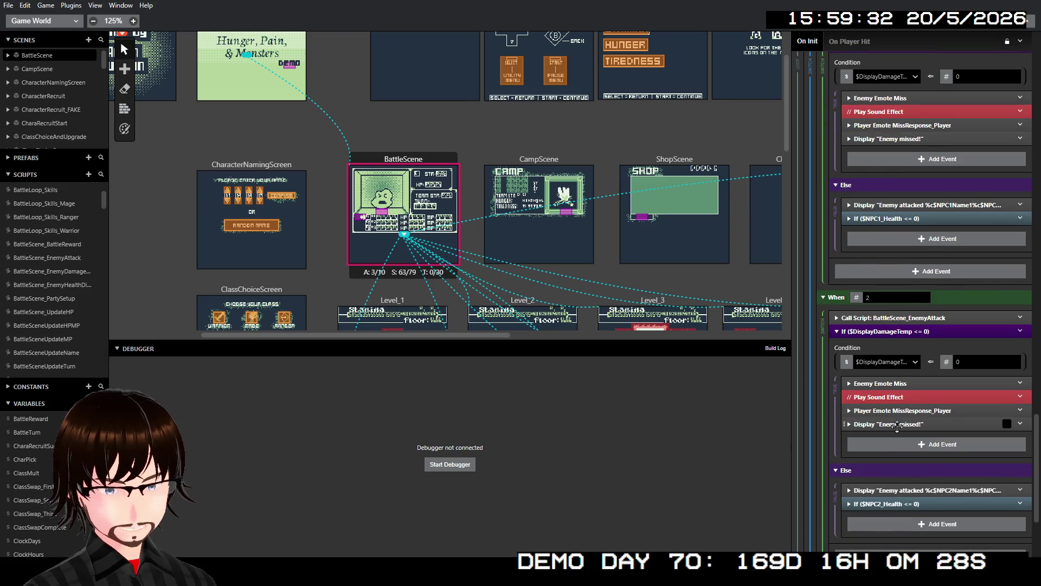
pyautogui.scroll(6, 897, 422)
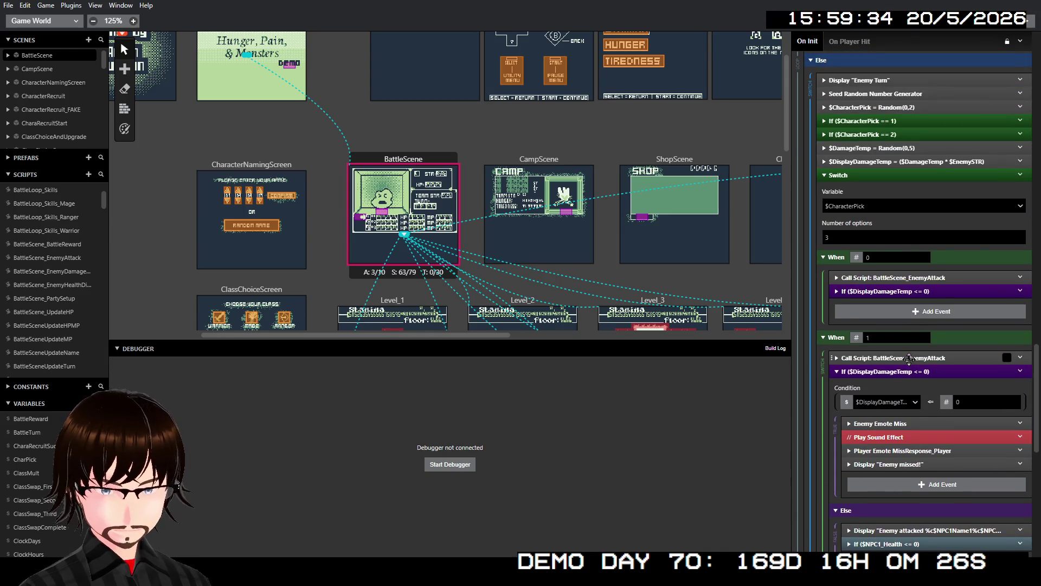
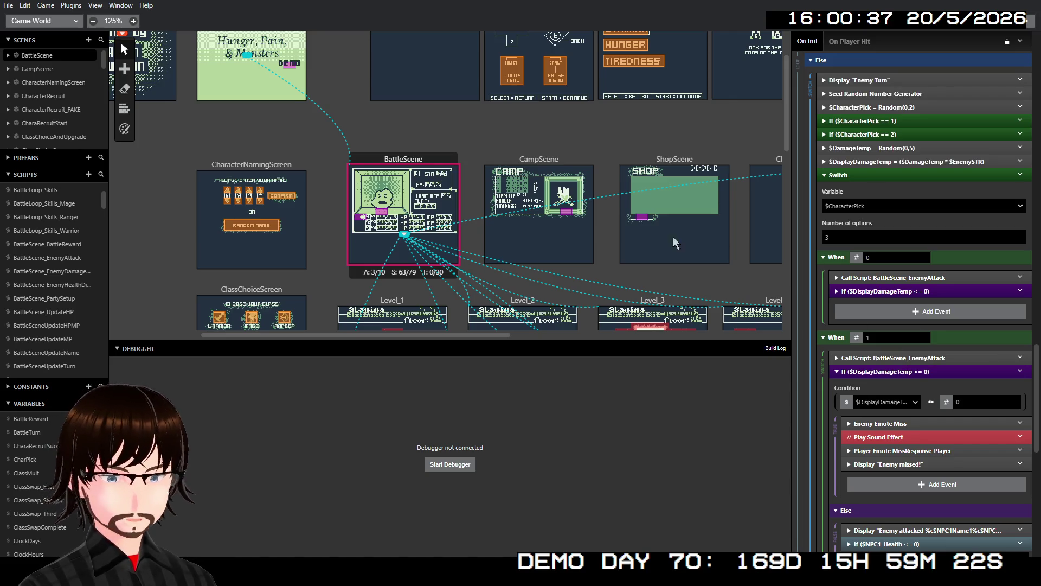
# Add a new empty script to the project and select its default name
pyautogui.click(88, 174)
pyautogui.click(878, 40)
pyautogui.tripleClick(877, 40)
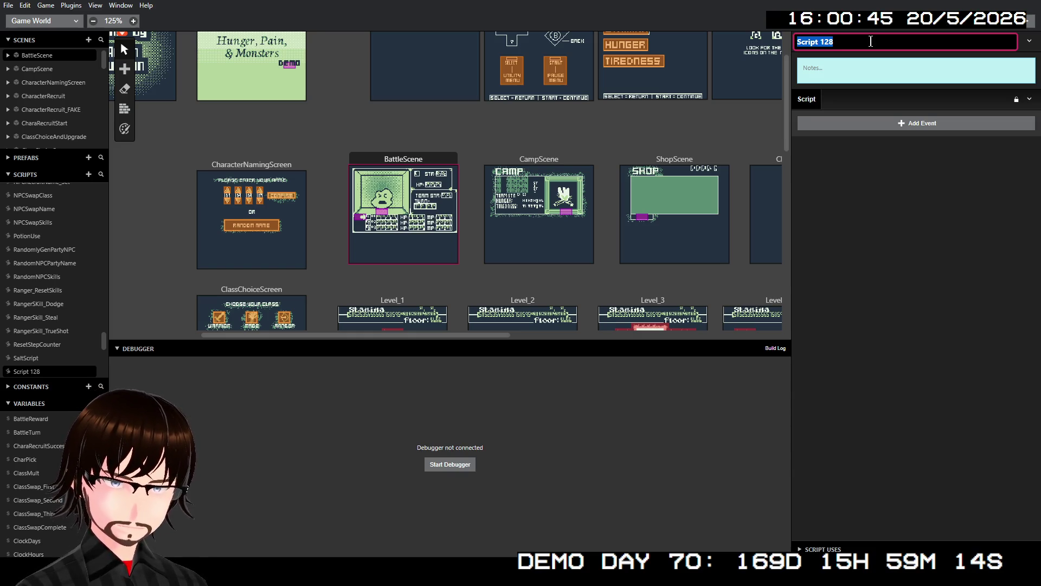
# Rename the new script to BattleScene_STRandWEAK
pyautogui.write('A')
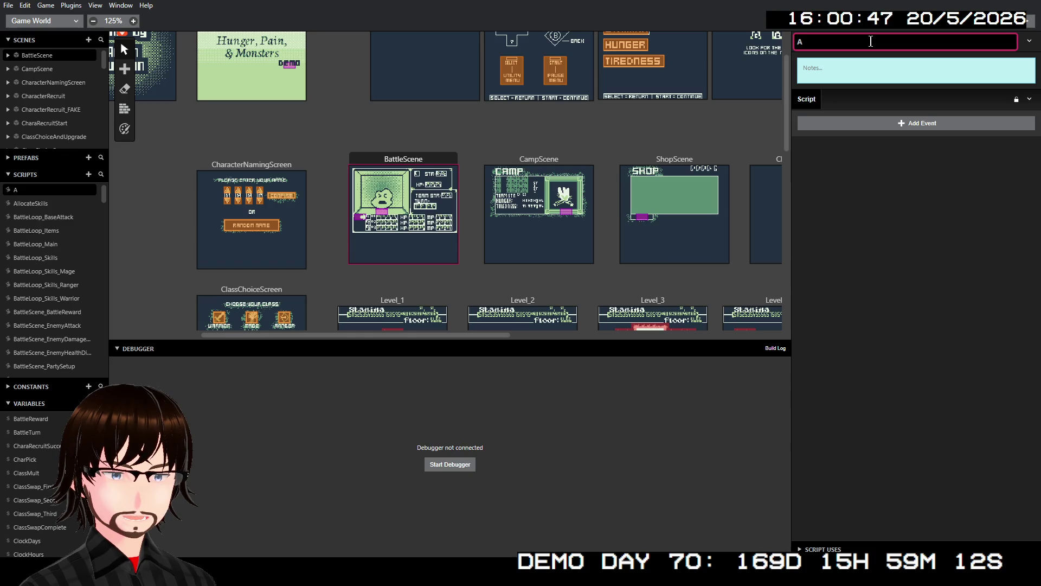
pyautogui.press('BackSpace')
pyautogui.write('Batt')
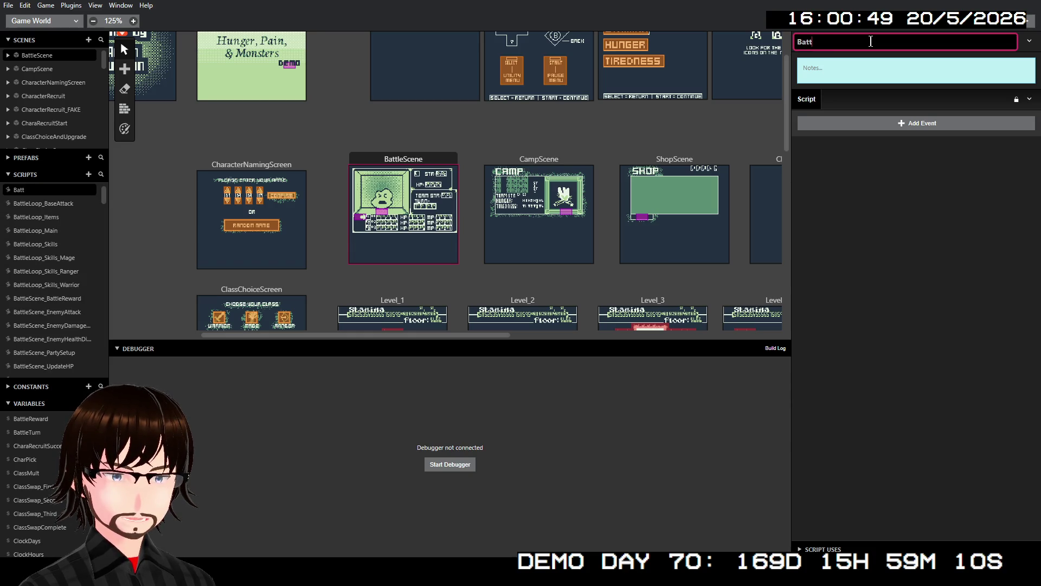
pyautogui.write('leSc')
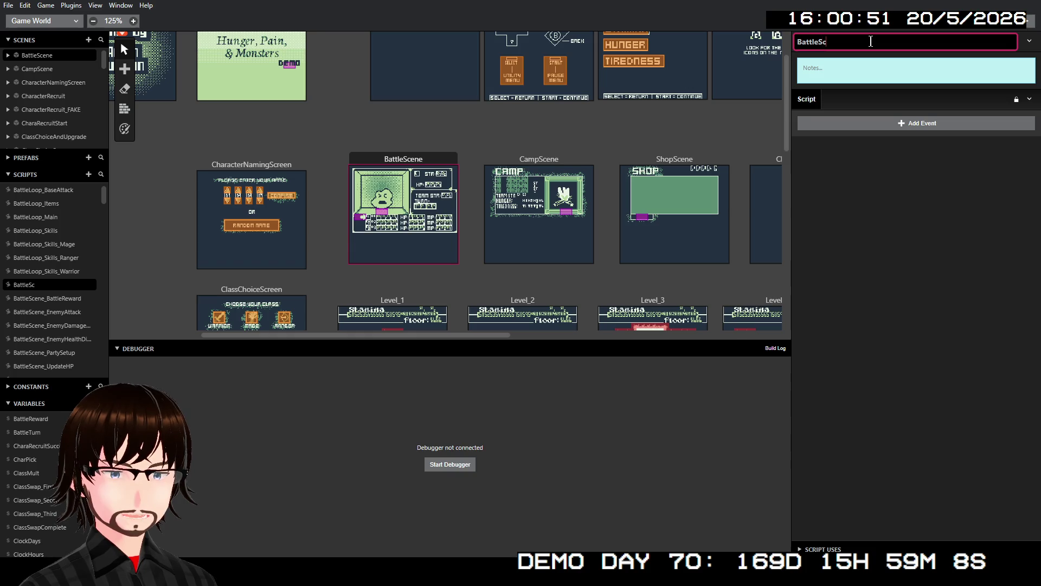
pyautogui.press('BackSpace')
pyautogui.press('BackSpace')
pyautogui.write('Scene_Adjust')
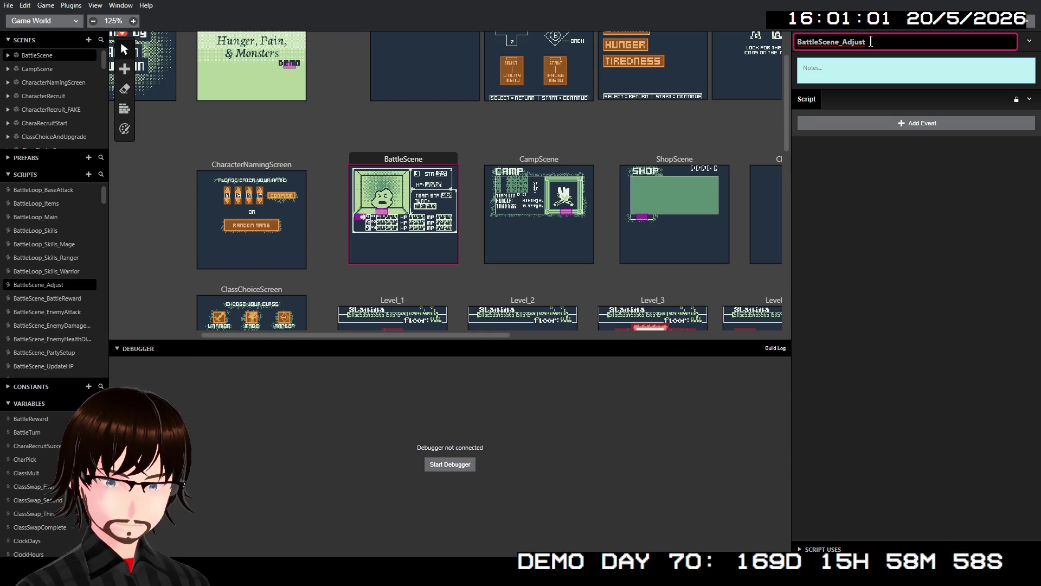
pyautogui.write('Damna')
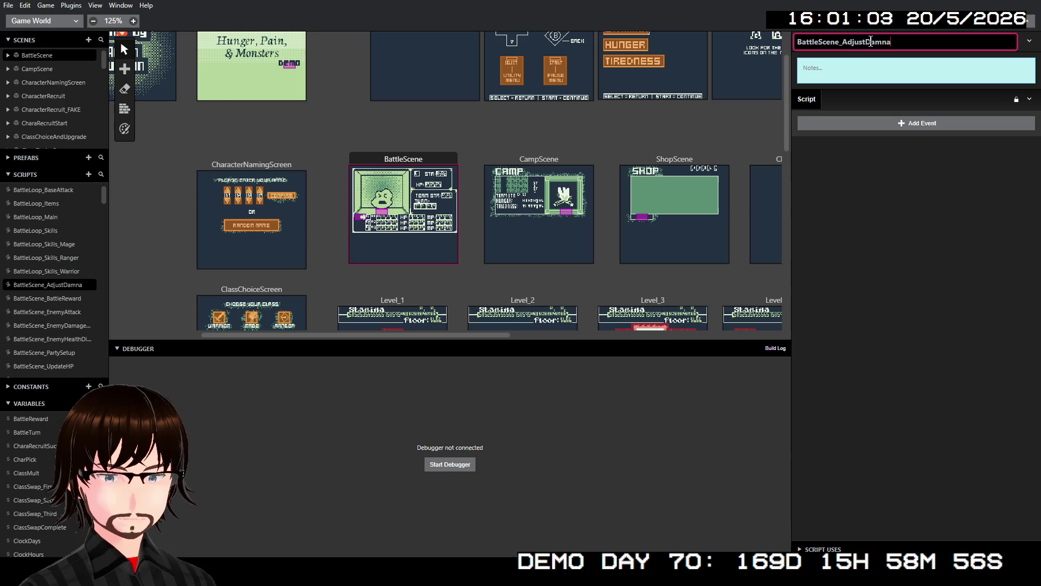
pyautogui.press('BackSpace')
pyautogui.press('BackSpace')
pyautogui.write('age')
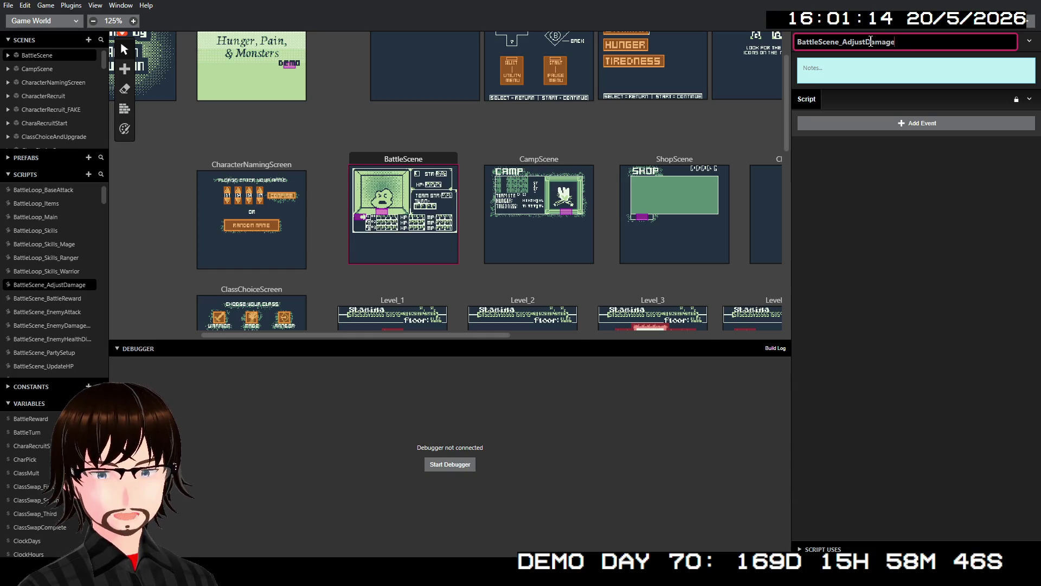
pyautogui.press('BackSpace')
pyautogui.press('BackSpace')
pyautogui.press('BackSpace')
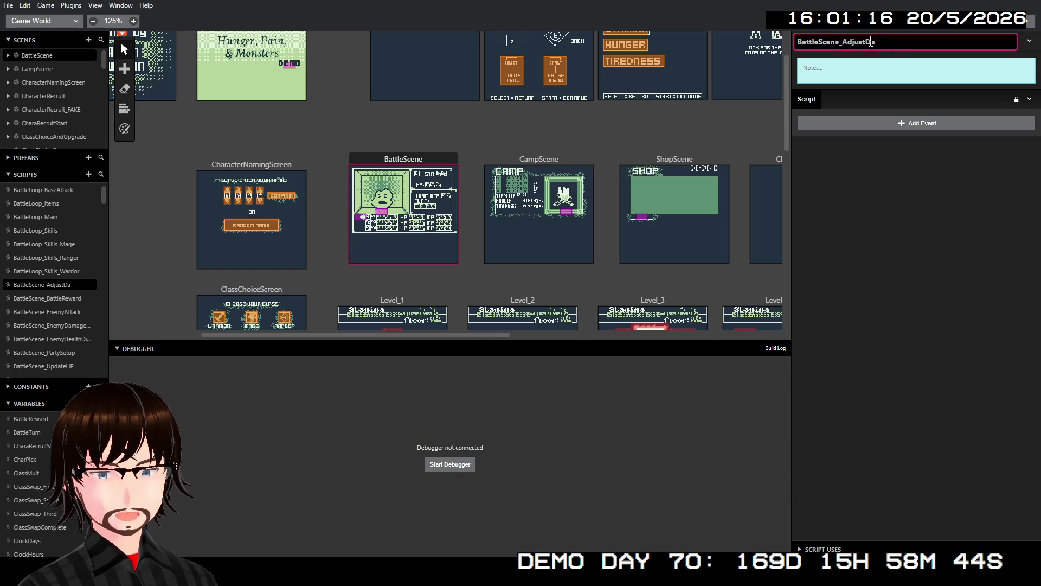
pyautogui.press('BackSpace')
pyautogui.press('BackSpace')
pyautogui.press('BackSpace')
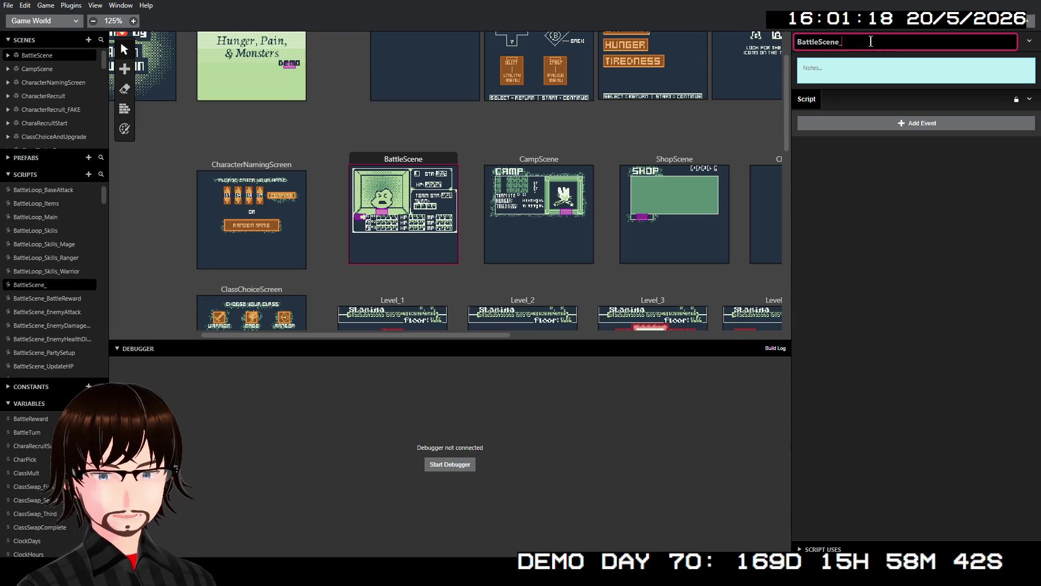
pyautogui.write('STR')
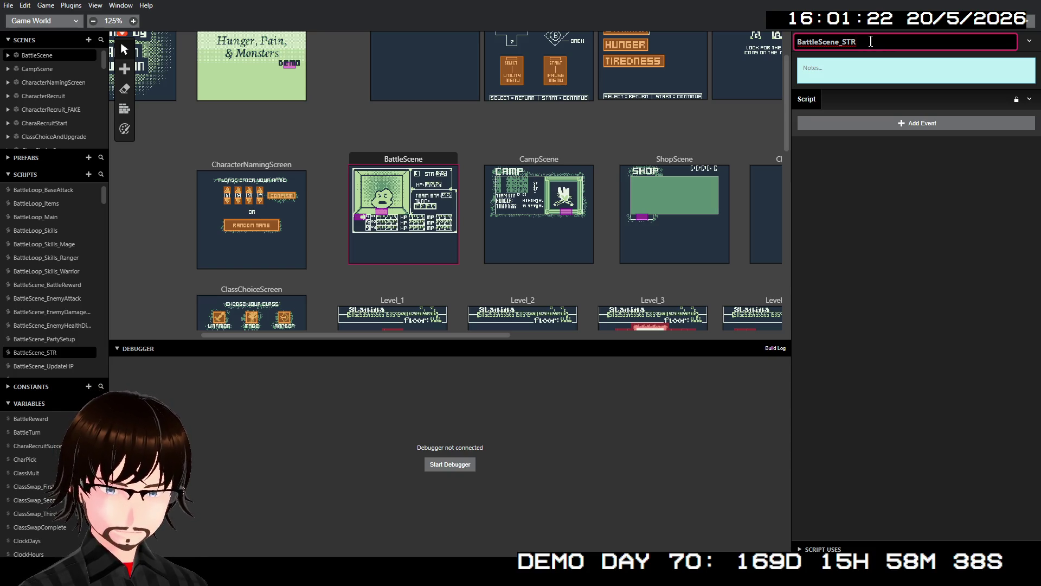
pyautogui.write('a')
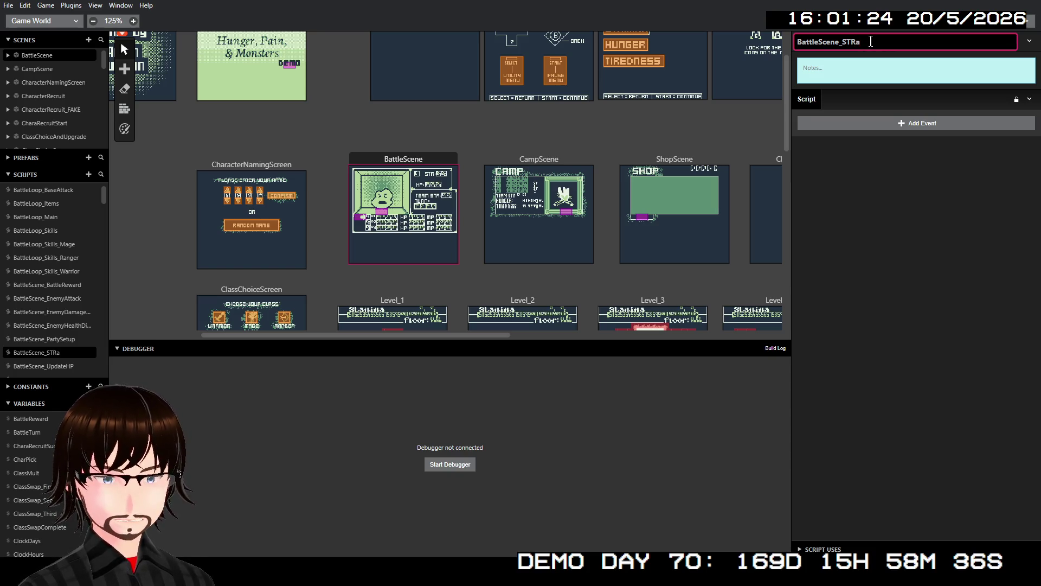
pyautogui.write('ndWe')
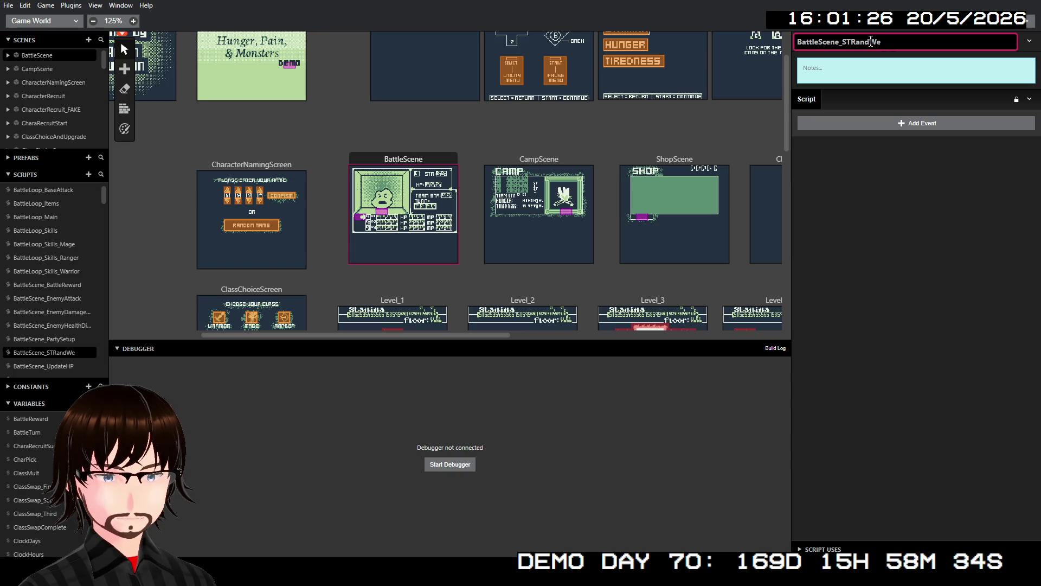
pyautogui.press('BackSpace')
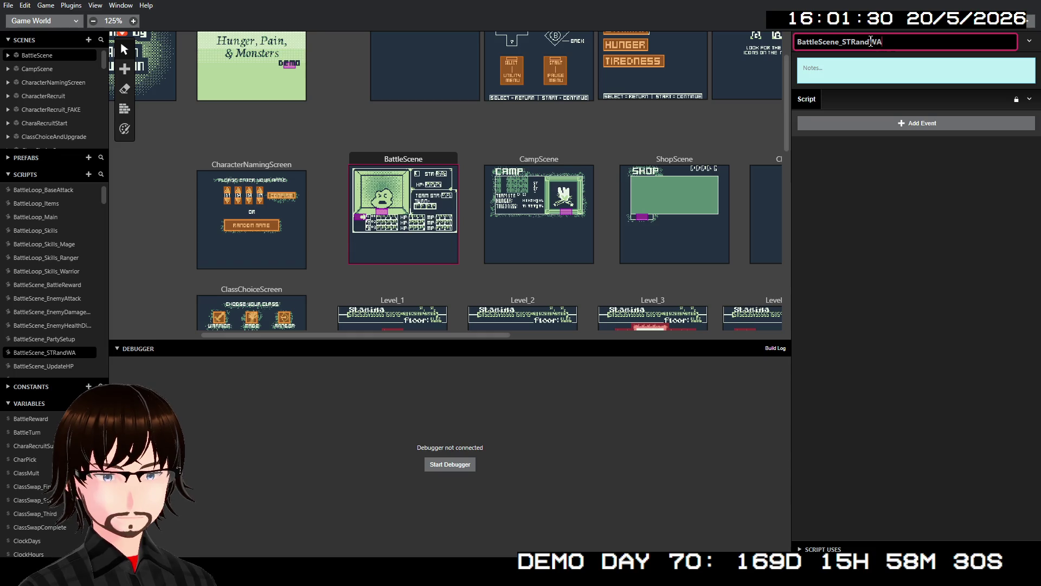
pyautogui.write('EAK')
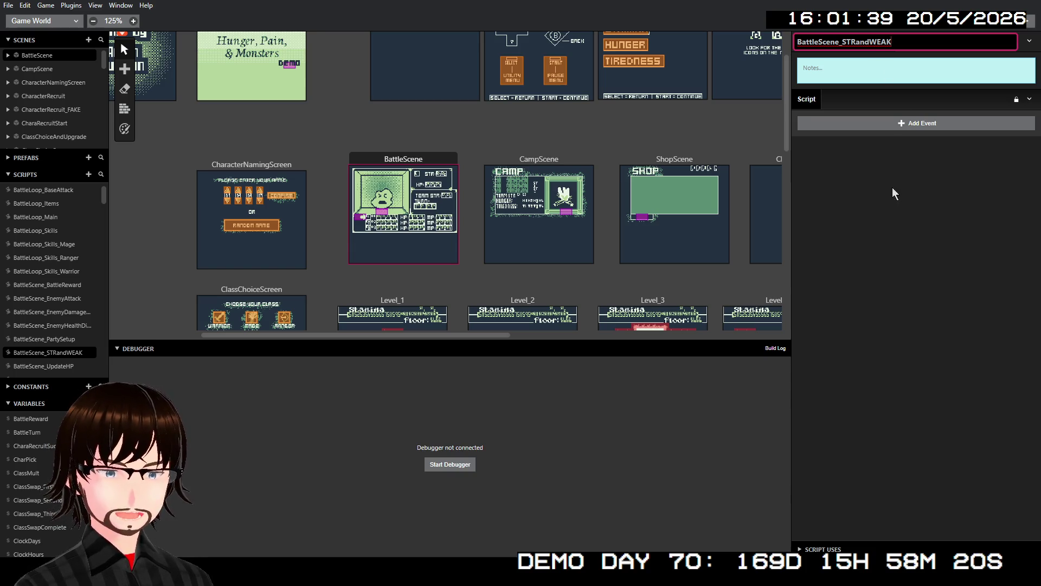
pyautogui.press('Return')
# Add a Switch event as the script's first event
pyautogui.click(909, 124)
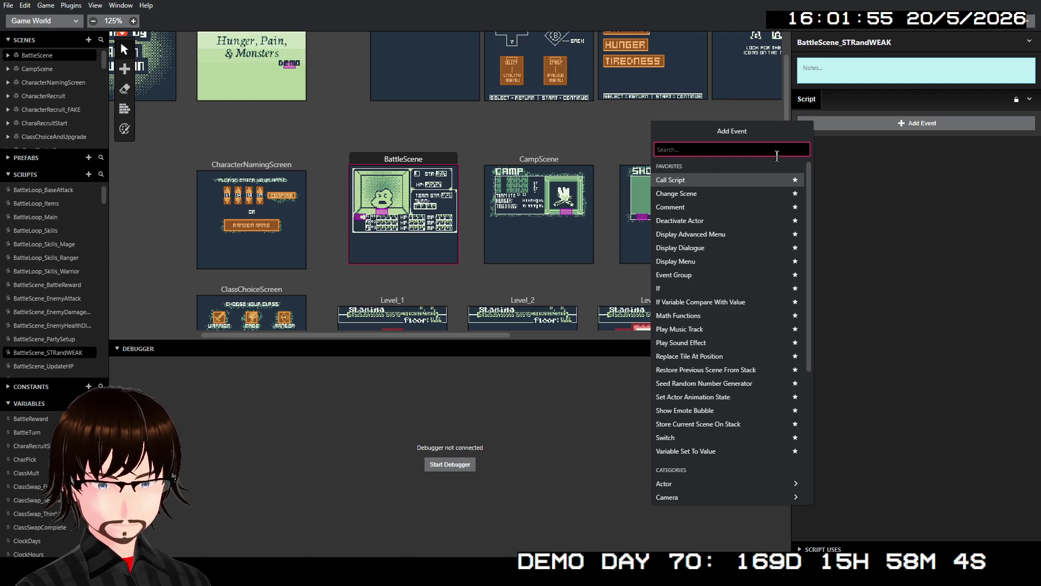
pyautogui.write('sw')
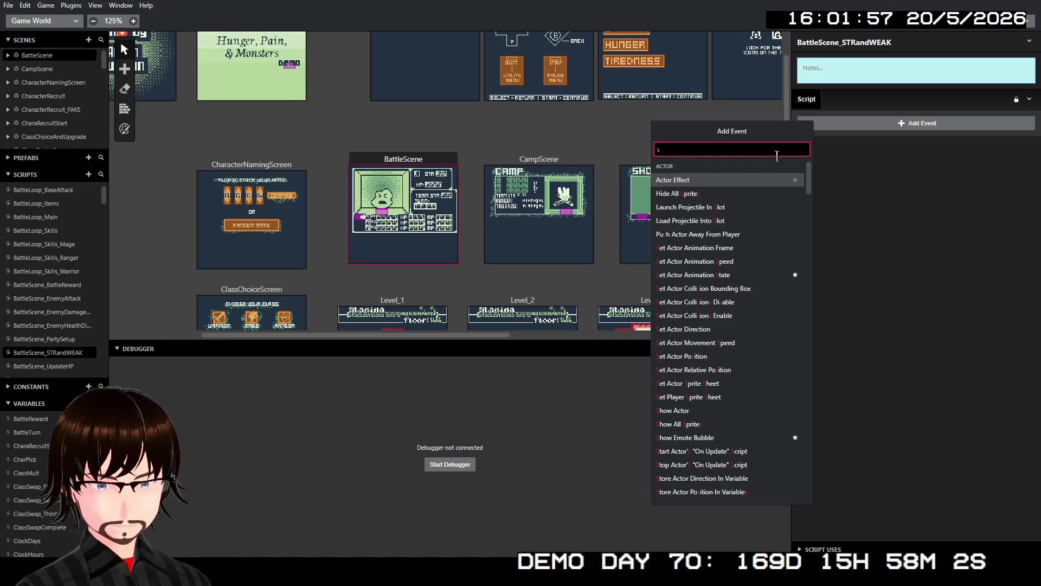
pyautogui.press('Return')
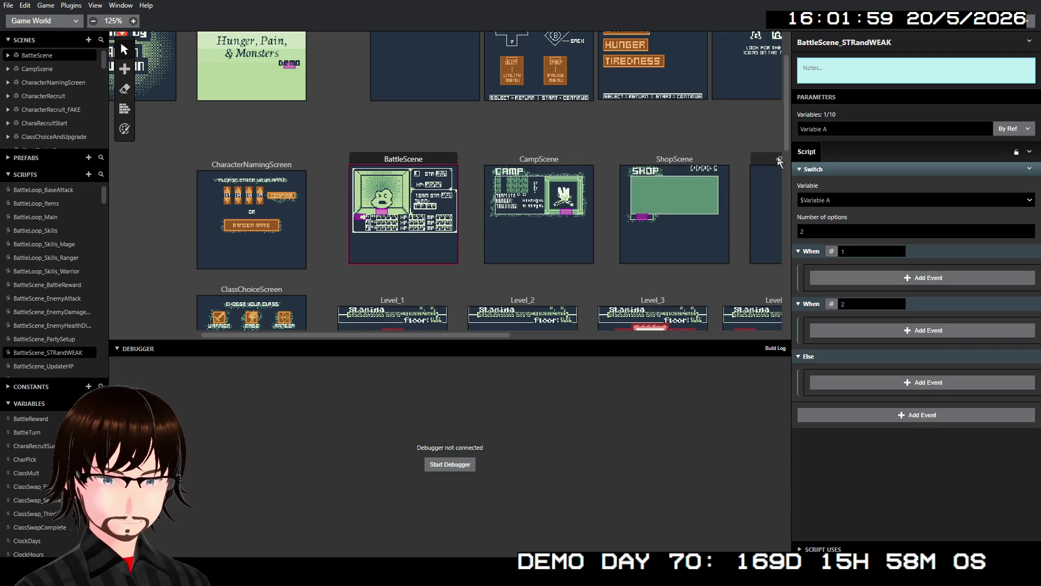
# Rename the script's parameter to ID
pyautogui.click(842, 198)
pyautogui.click(835, 128)
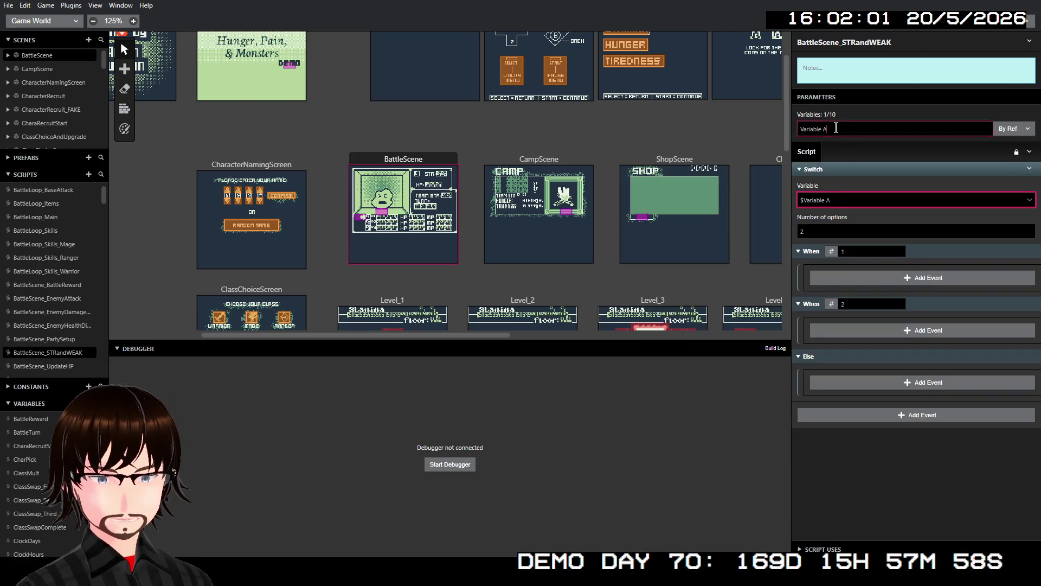
pyautogui.write('ID')
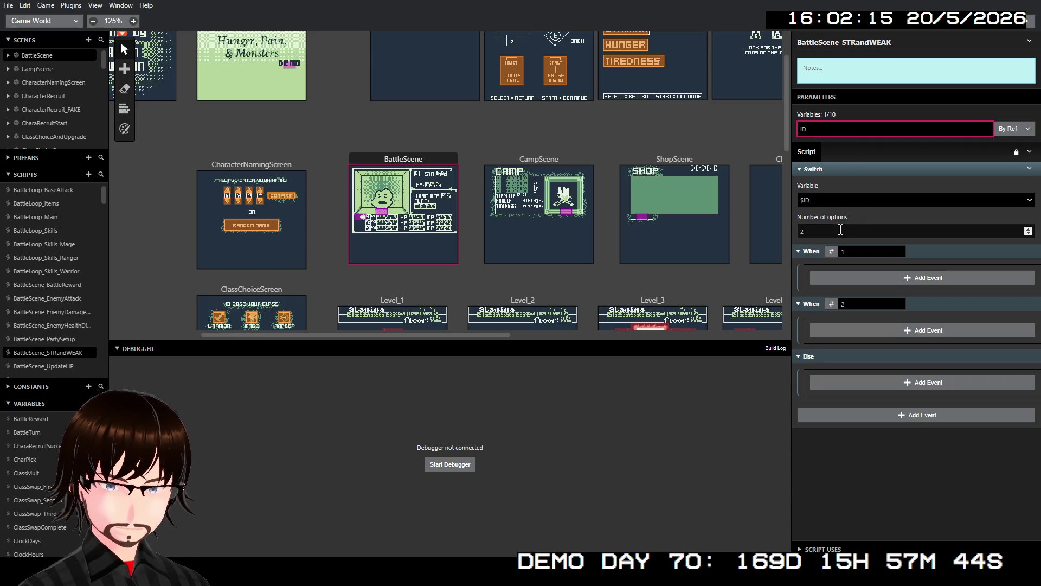
# Set the Switch to 16 cases and begin adding an event inside its Else branch
pyautogui.click(840, 229)
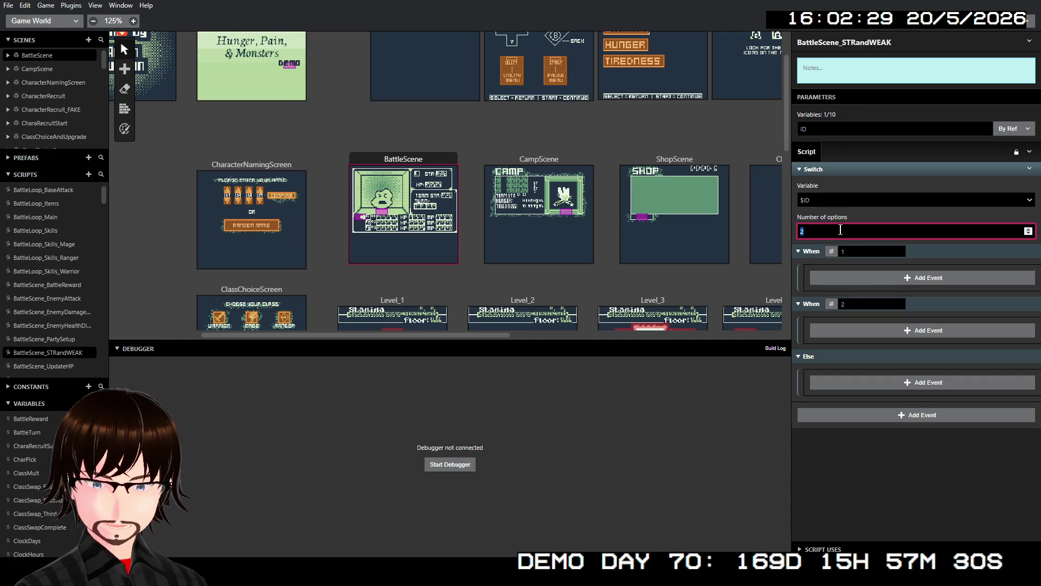
pyautogui.write('22')
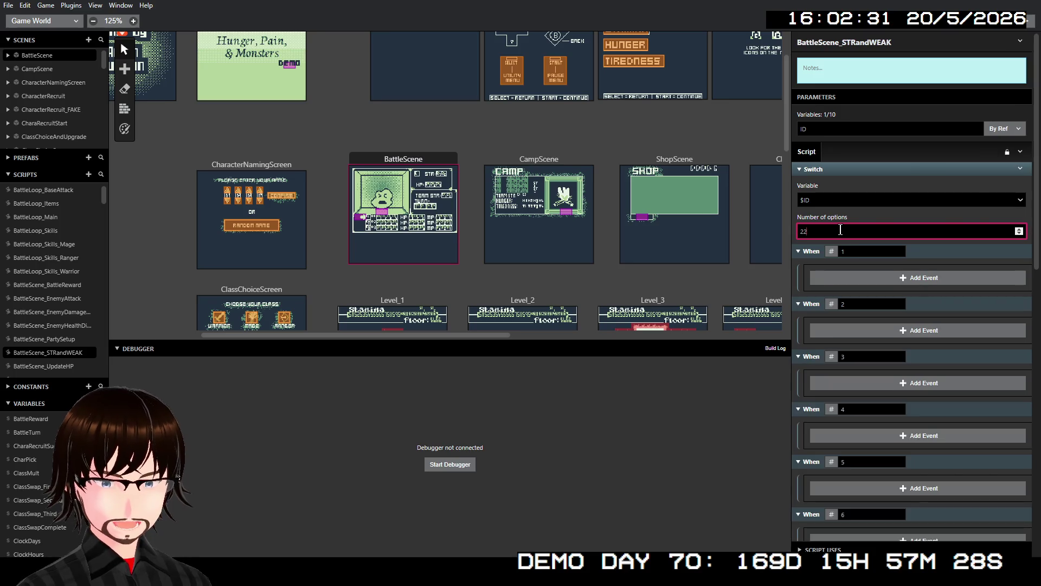
pyautogui.scroll(-10, 832, 267)
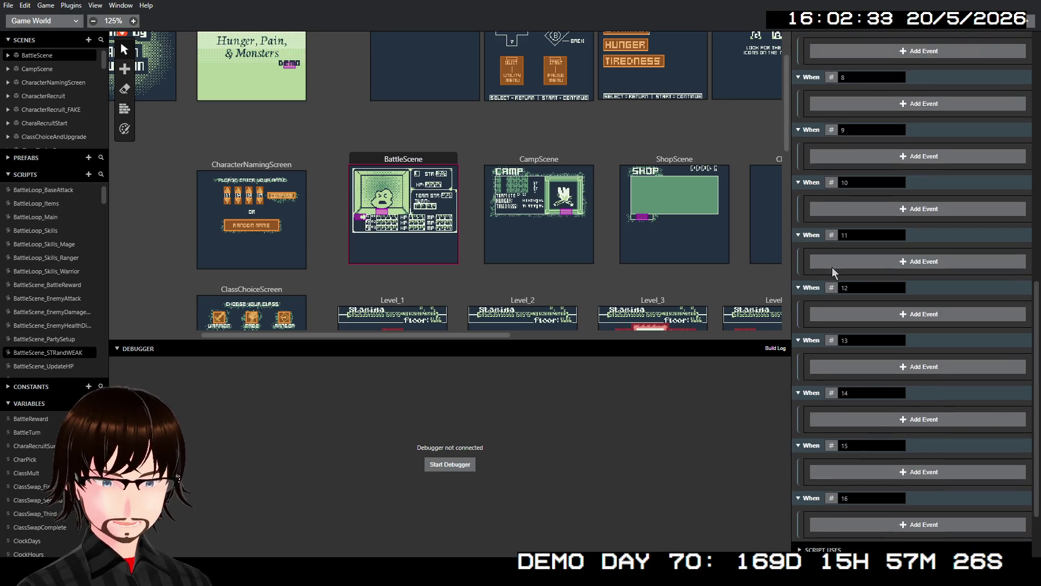
pyautogui.scroll(10, 842, 431)
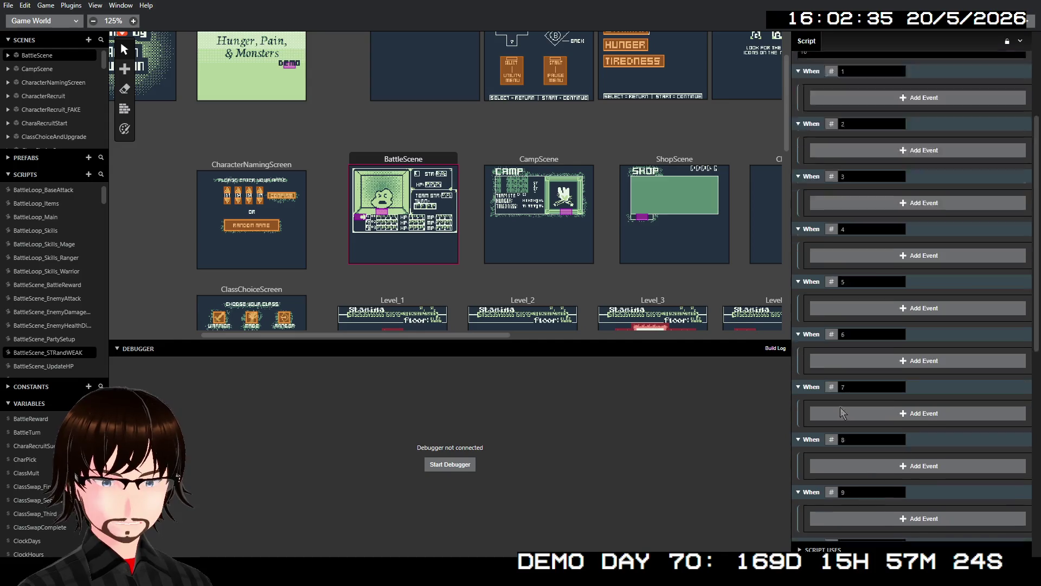
pyautogui.scroll(-5, 861, 357)
pyautogui.scroll(-5, 860, 358)
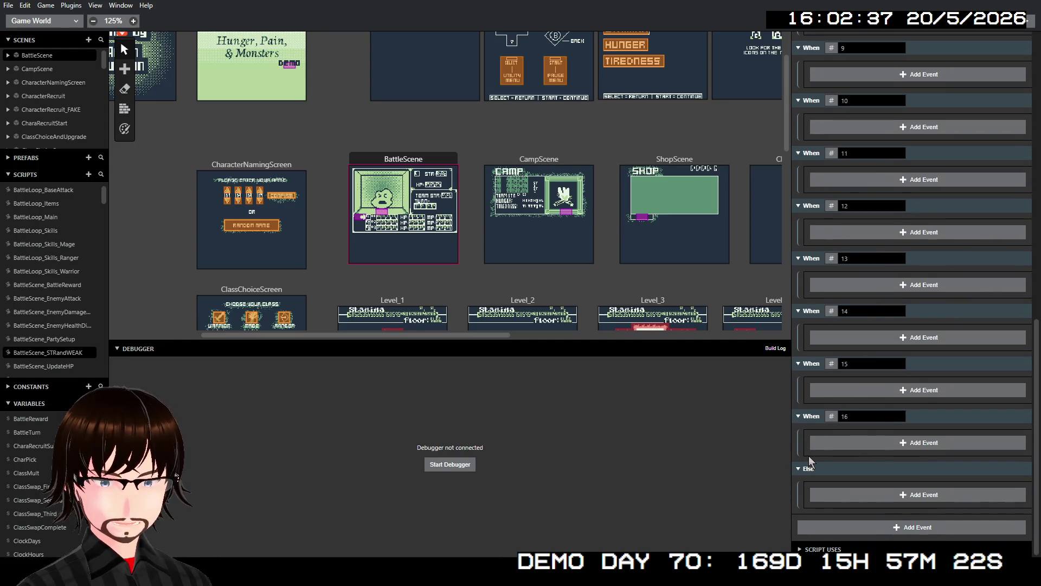
pyautogui.click(809, 470)
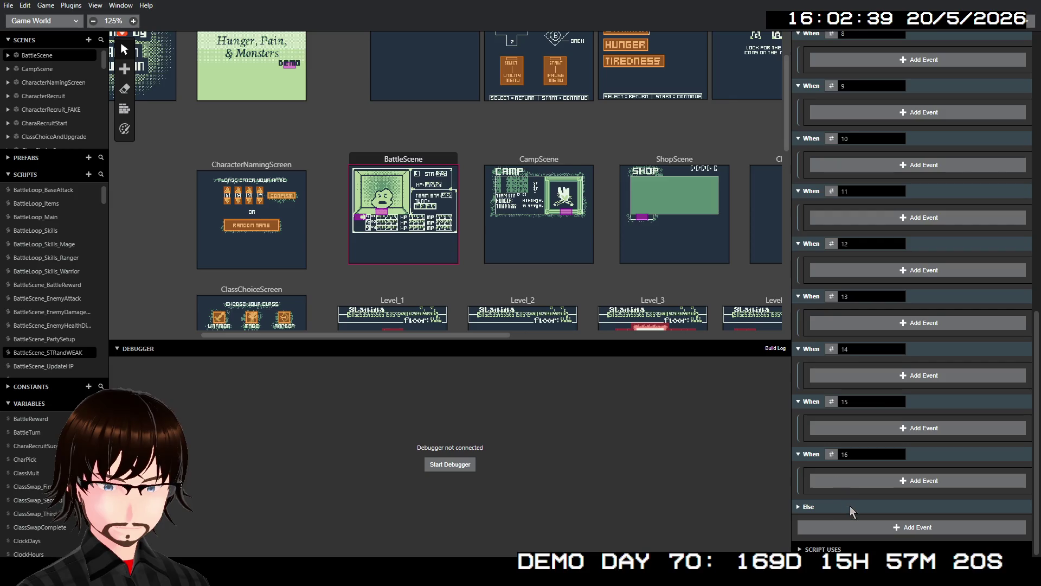
pyautogui.click(810, 507)
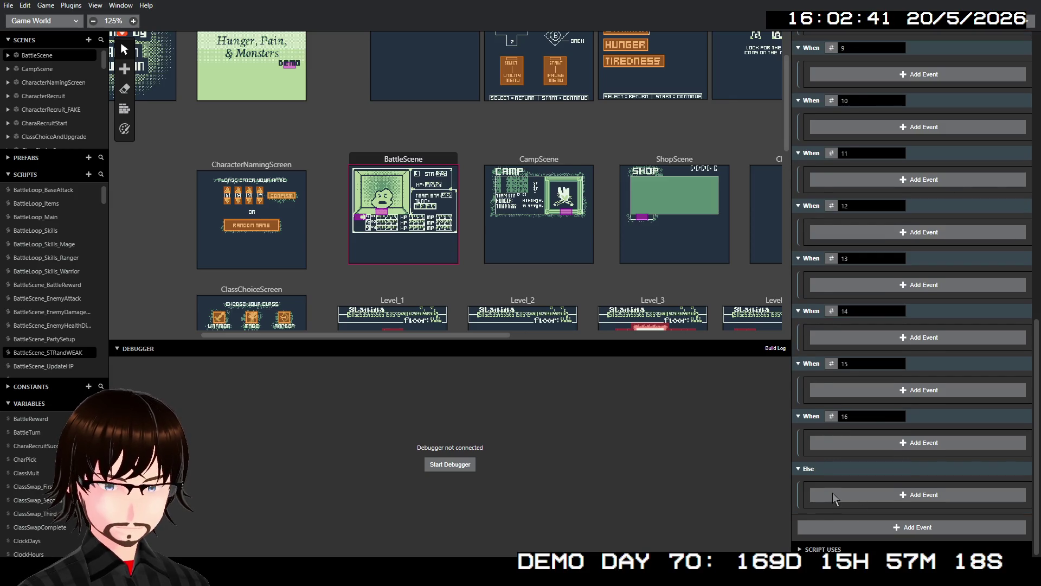
pyautogui.click(832, 493)
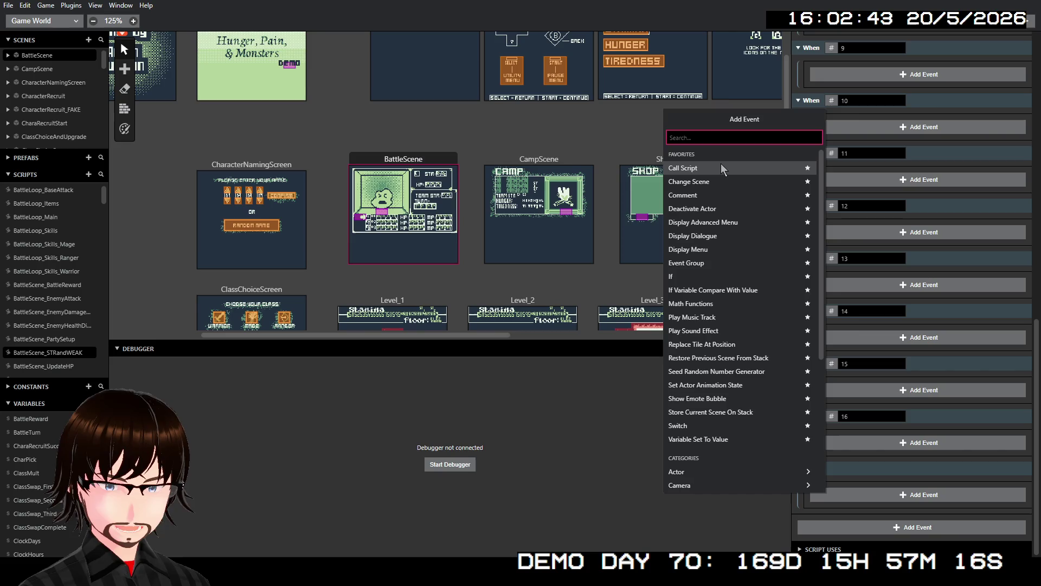
# Add a nested Switch under Else on $ID with 5 options
pyautogui.write('sw')
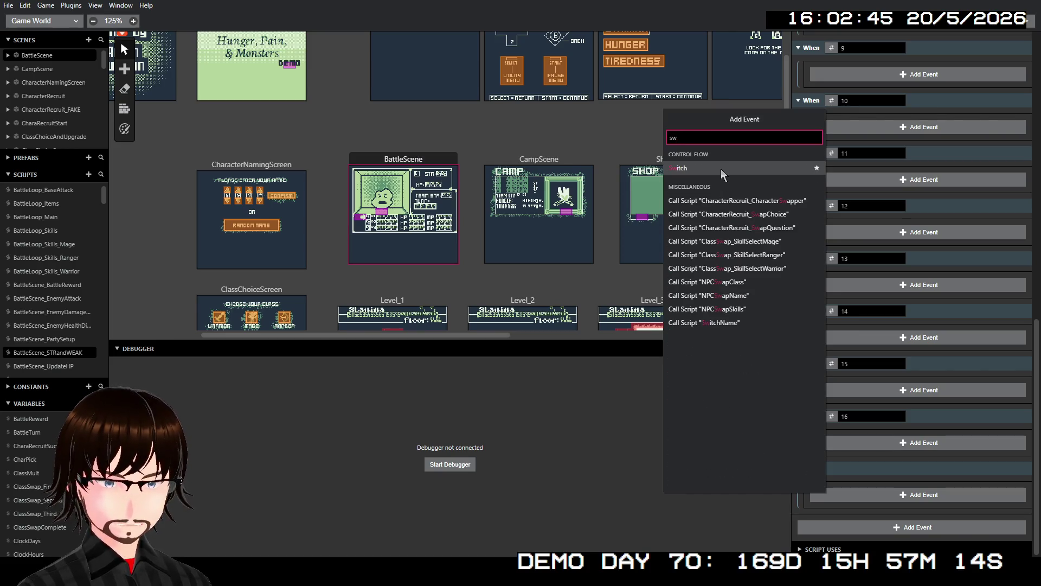
pyautogui.press('Return')
pyautogui.scroll(-4, 894, 350)
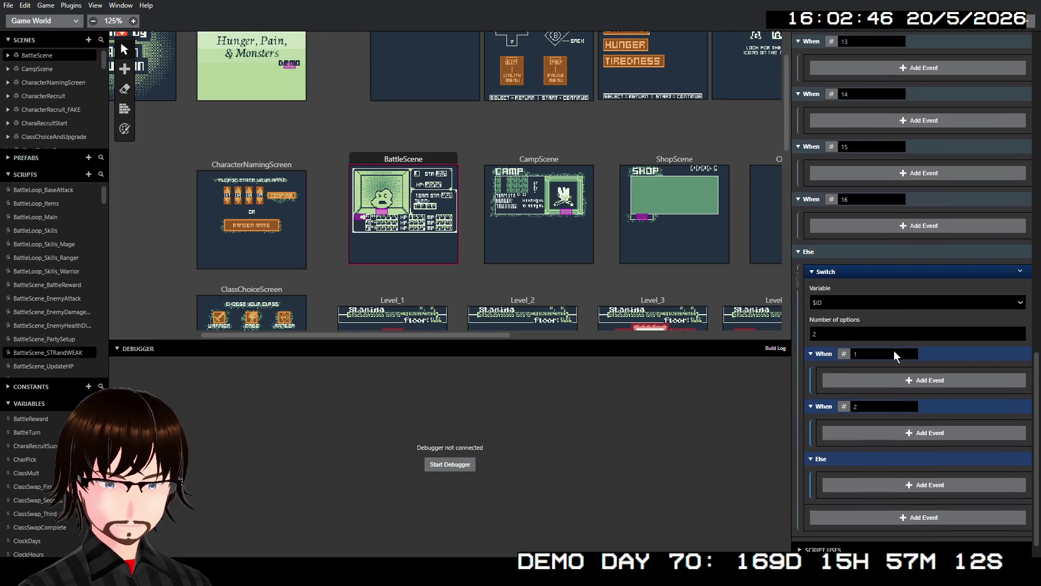
pyautogui.click(835, 301)
pyautogui.click(845, 340)
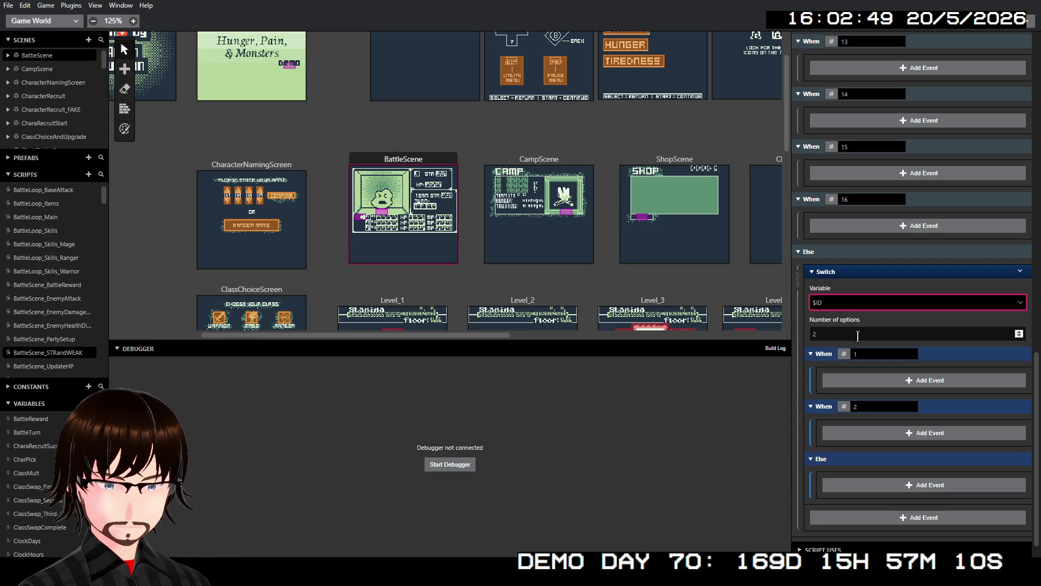
pyautogui.click(851, 336)
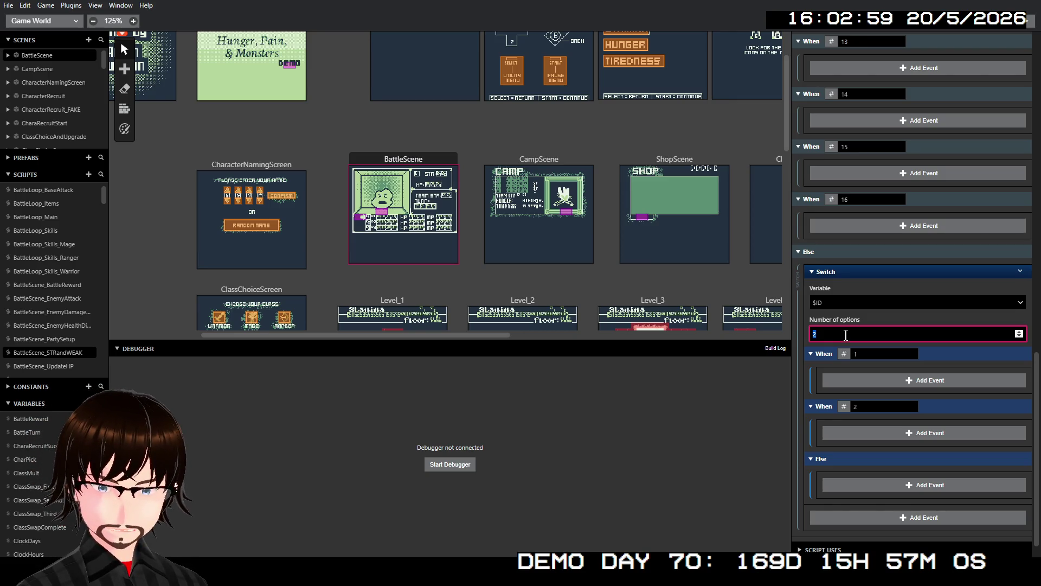
pyautogui.write('5')
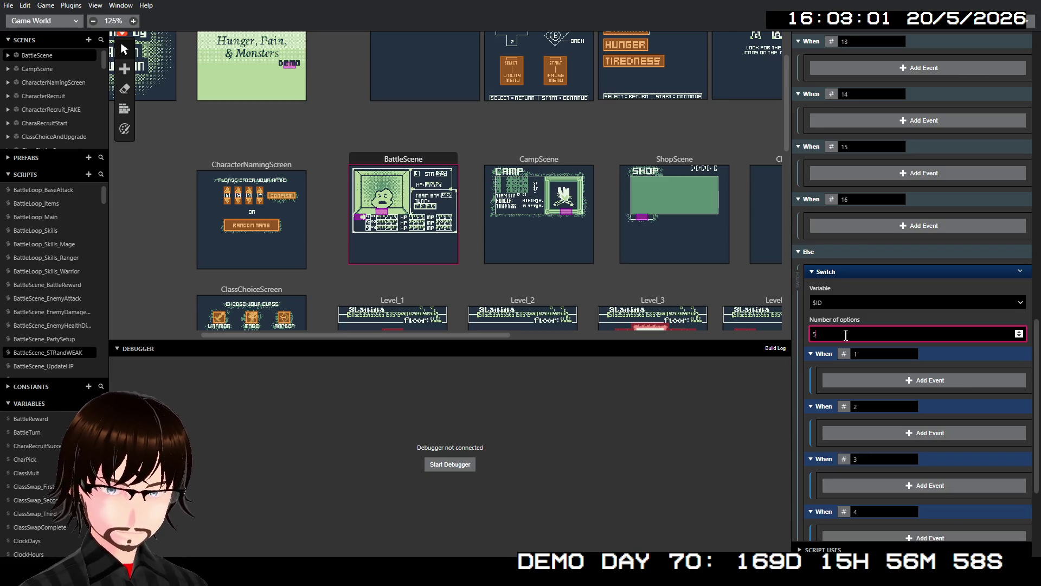
# Set the nested Switch's first three case values to 17, 18 and 19
pyautogui.click(875, 352)
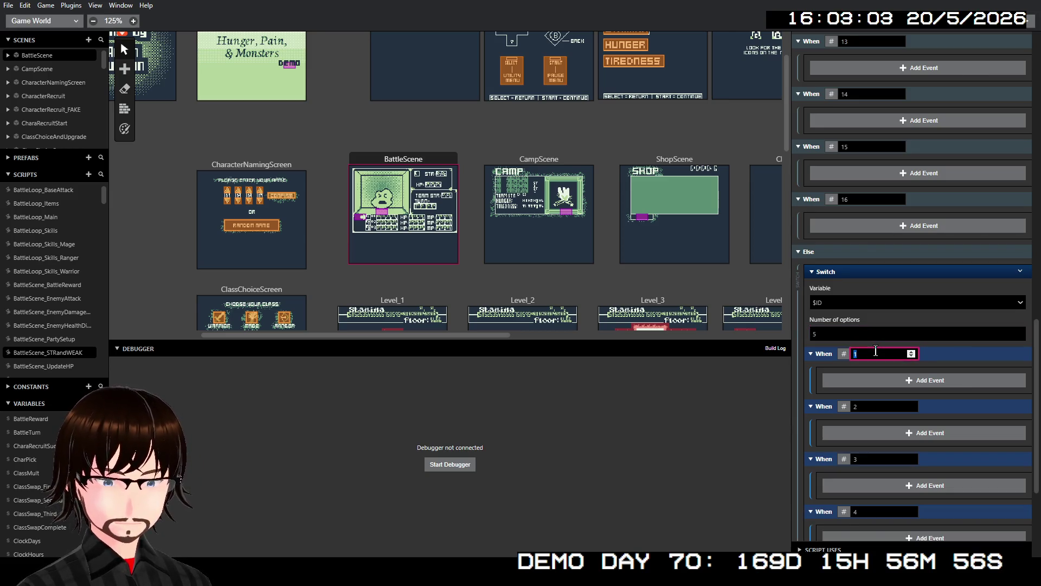
pyautogui.write('17')
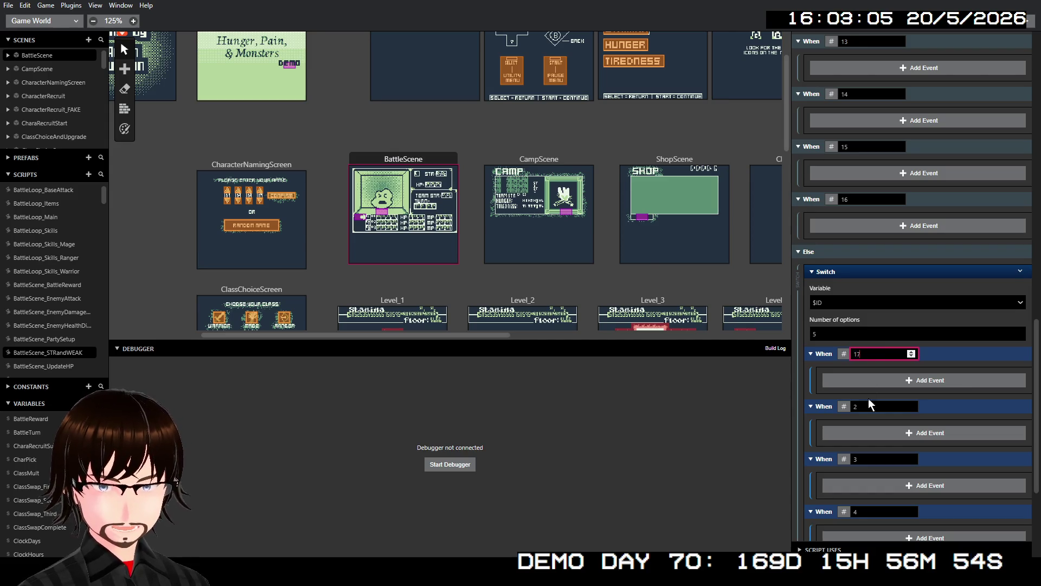
pyautogui.click(868, 404)
pyautogui.write('18')
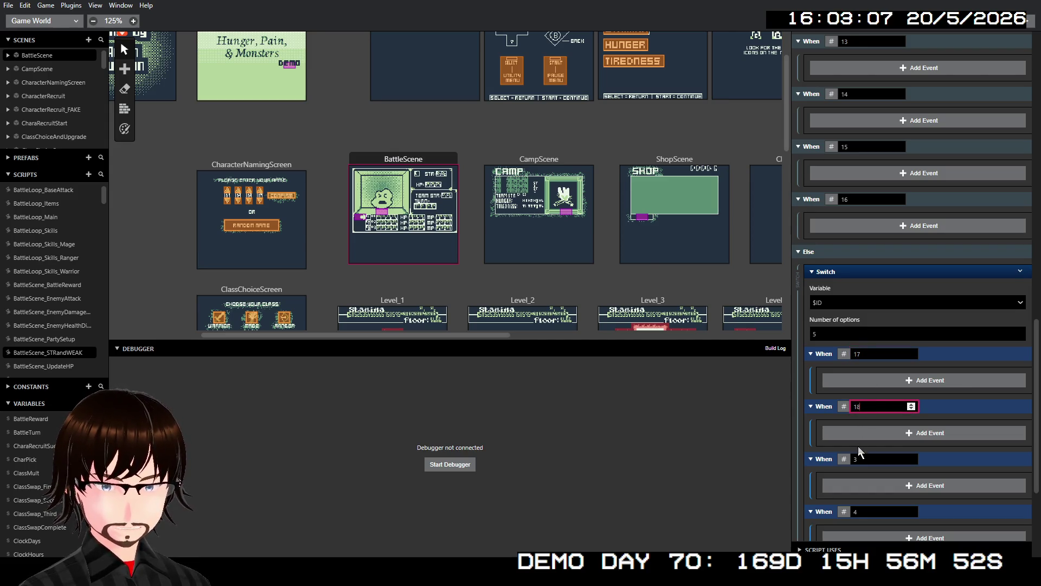
pyautogui.click(874, 460)
pyautogui.write('19')
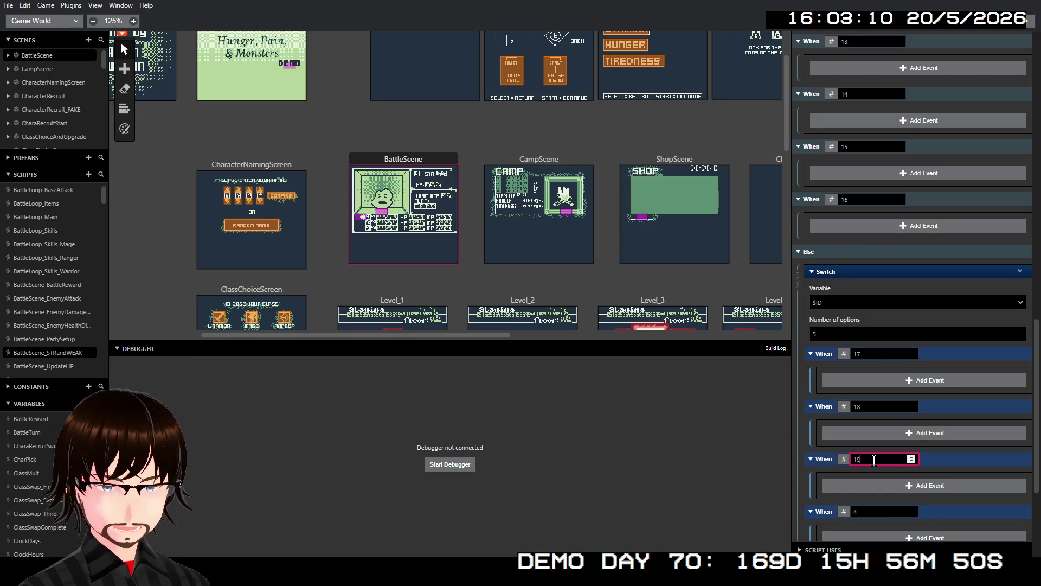
pyautogui.scroll(-5, 954, 467)
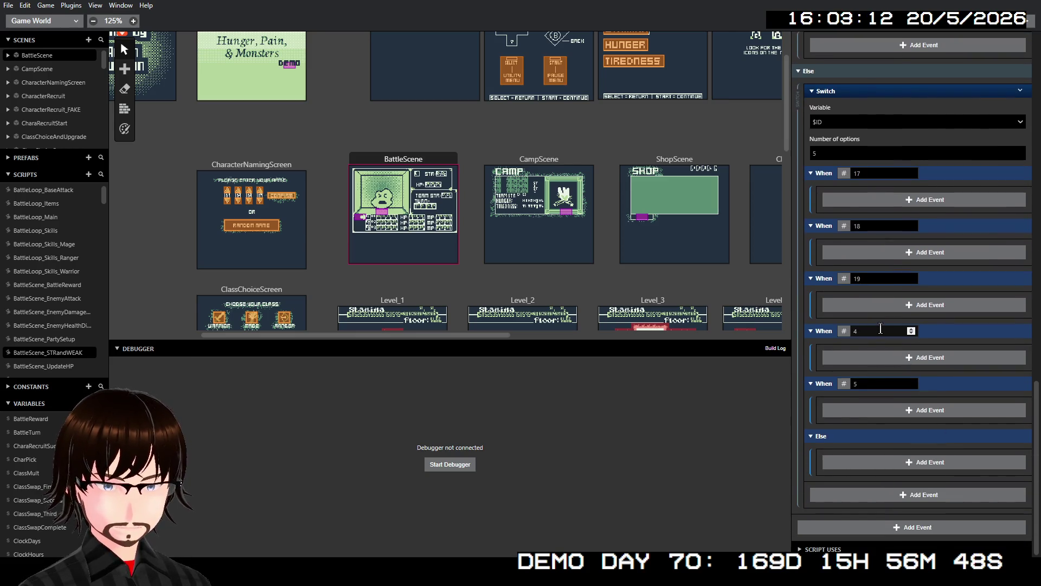
pyautogui.click(881, 329)
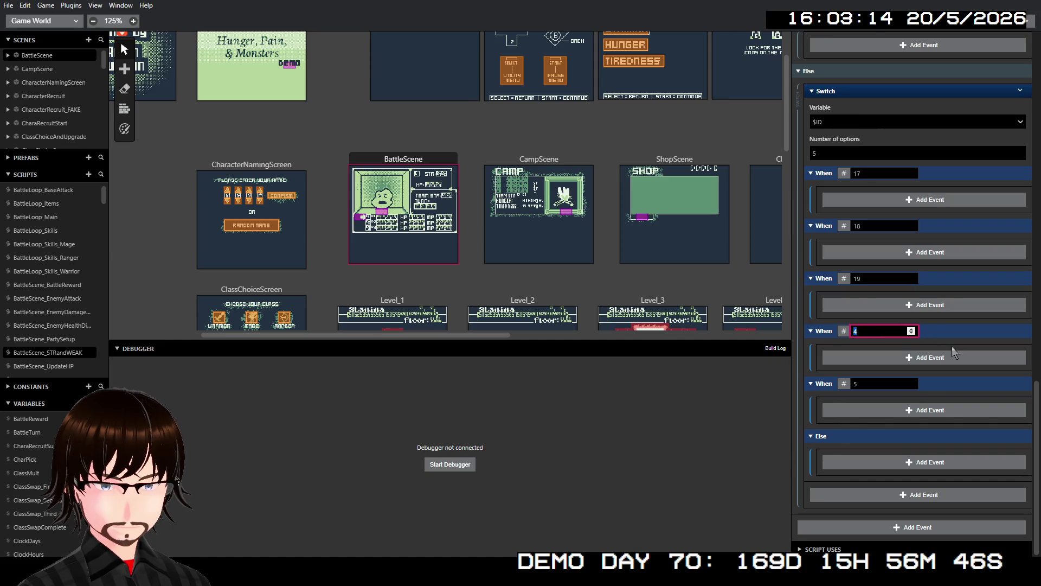
pyautogui.scroll(10, 954, 375)
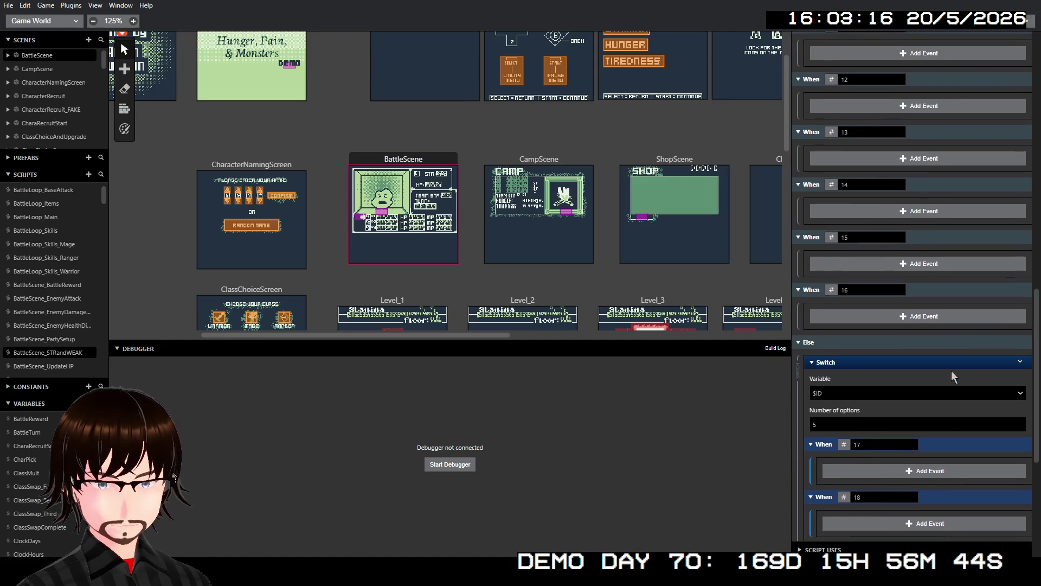
pyautogui.scroll(10, 954, 363)
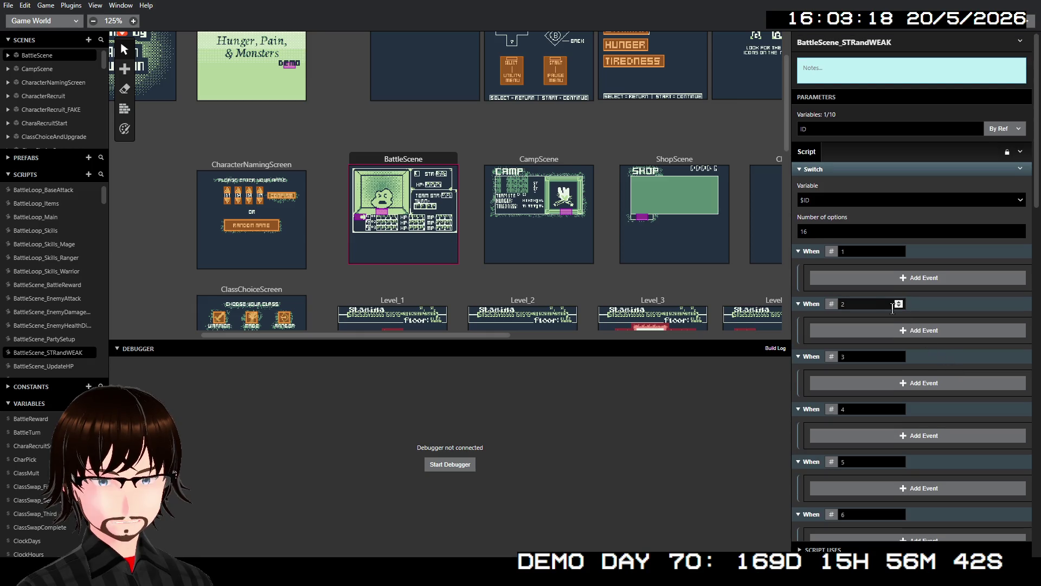
pyautogui.click(853, 250)
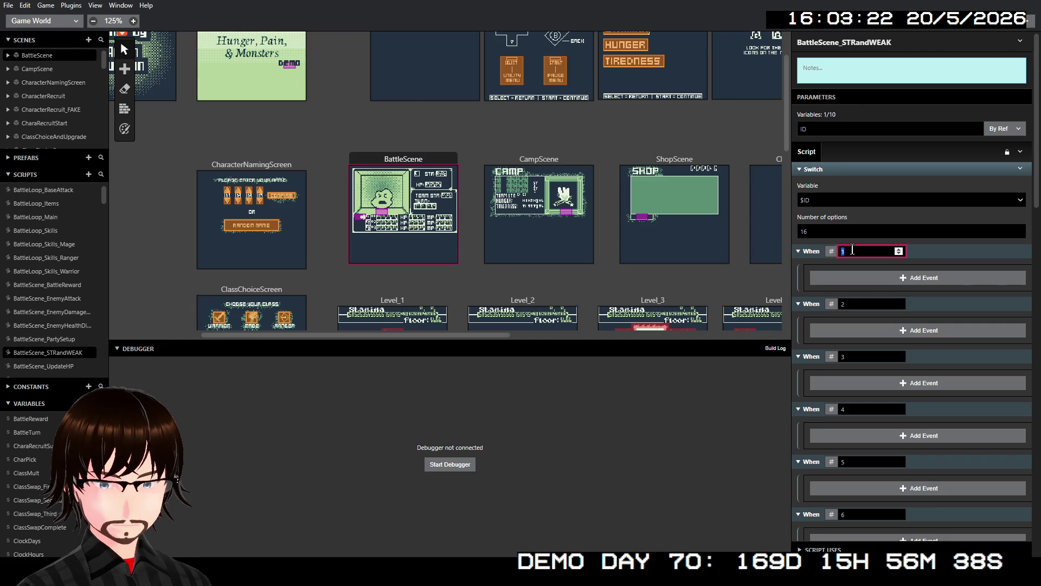
# Disable the existing Switch's Else branch and delete the Switch event
pyautogui.rightClick(888, 164)
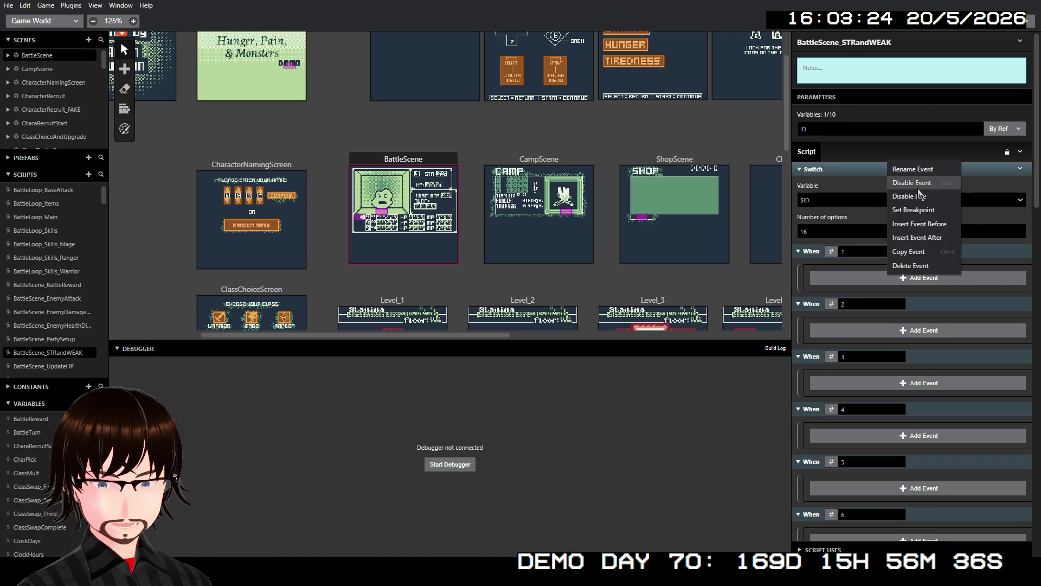
pyautogui.click(920, 196)
pyautogui.rightClick(912, 169)
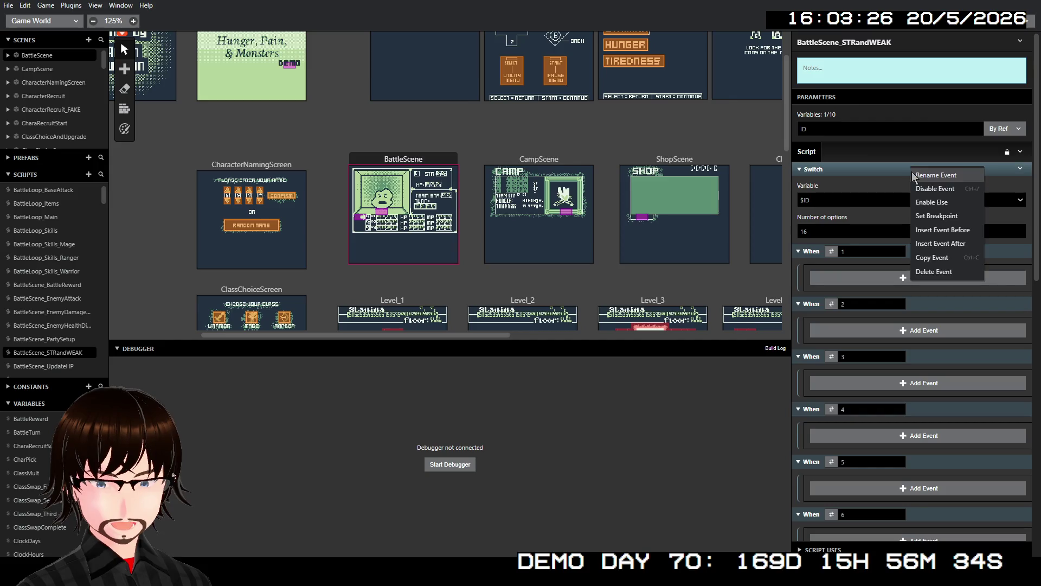
pyautogui.click(935, 271)
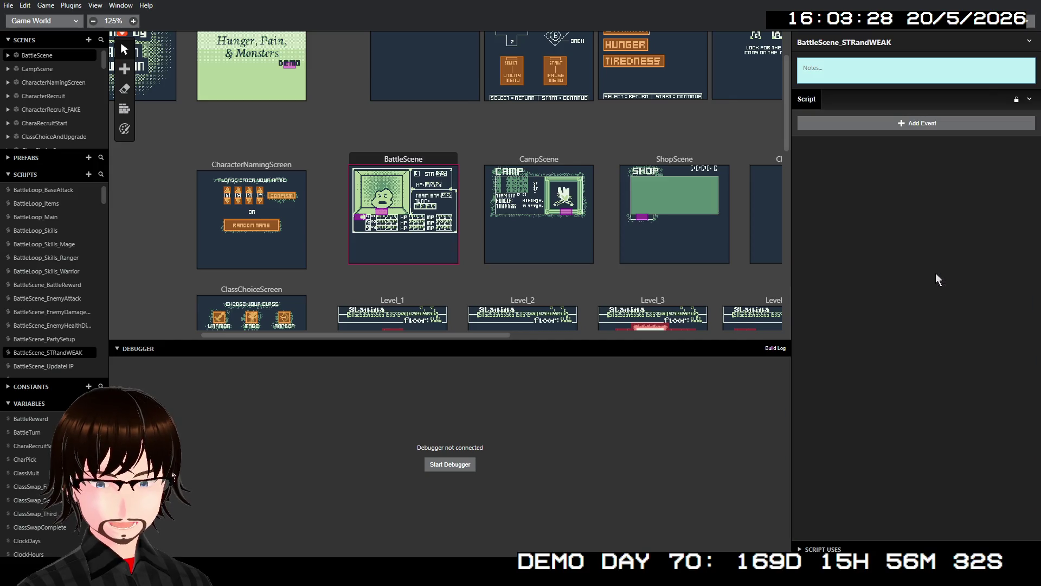
# Add a new Switch event with first case 0 and 16 options
pyautogui.click(891, 125)
pyautogui.write('switch')
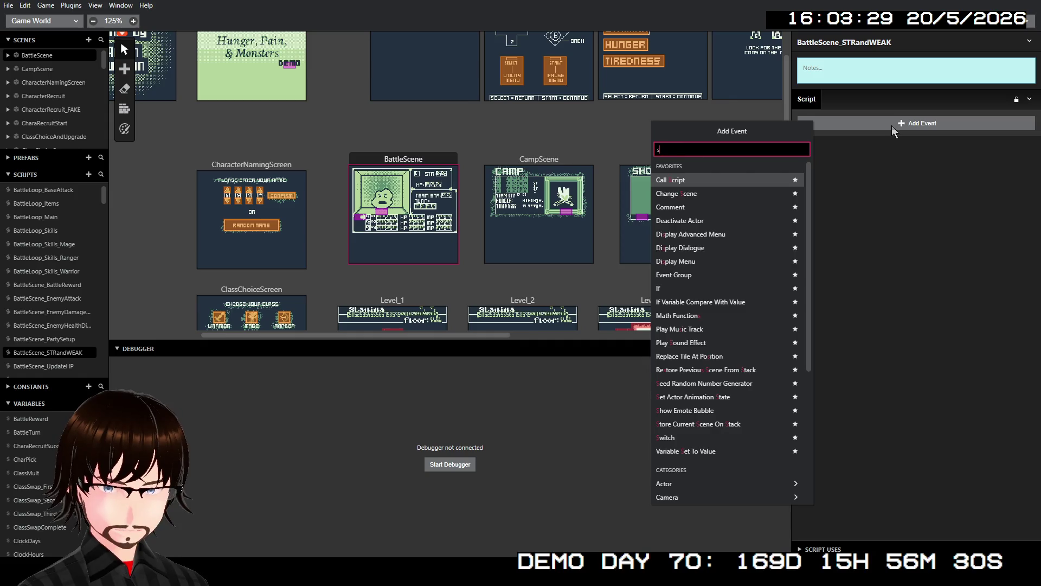
pyautogui.press('Return')
pyautogui.doubleClick(867, 252)
pyautogui.write('0')
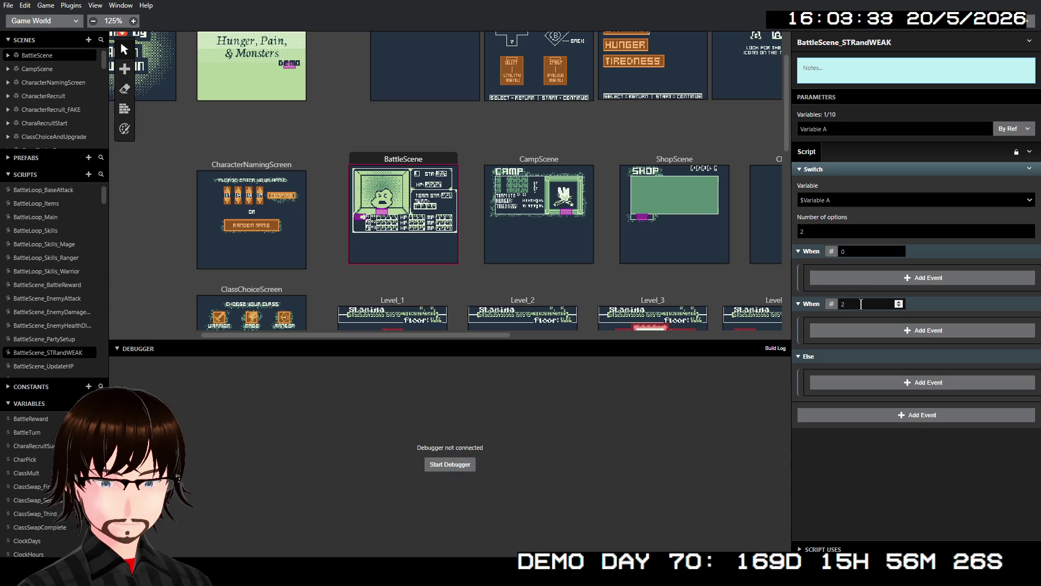
pyautogui.doubleClick(852, 303)
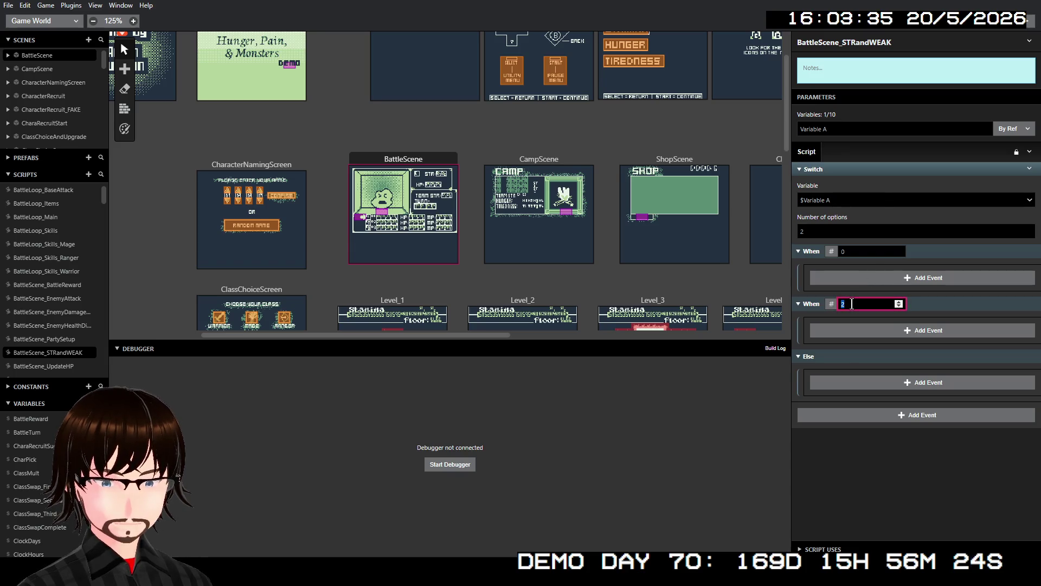
pyautogui.write('1')
pyautogui.doubleClick(833, 227)
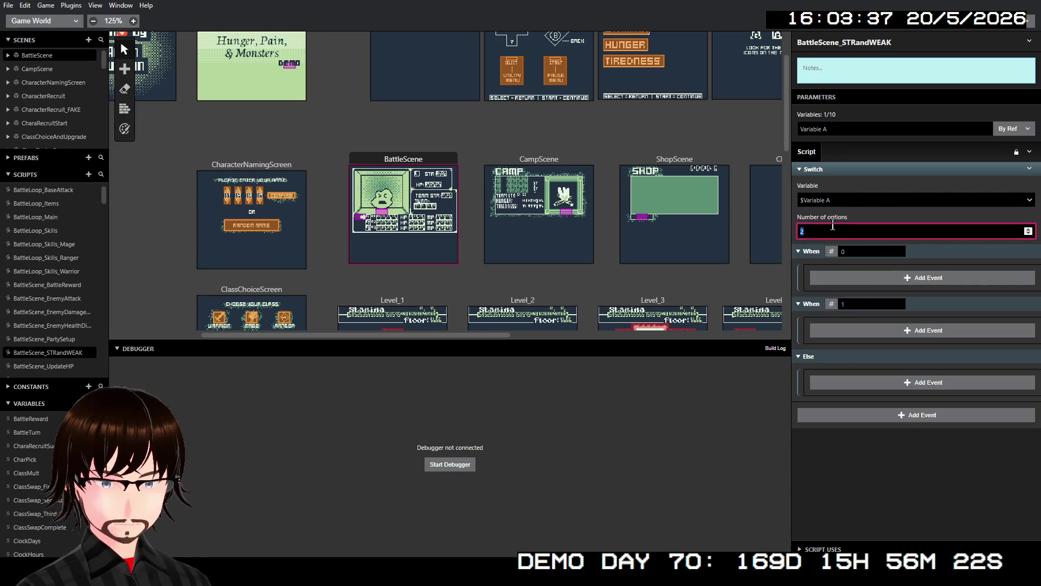
pyautogui.write('16')
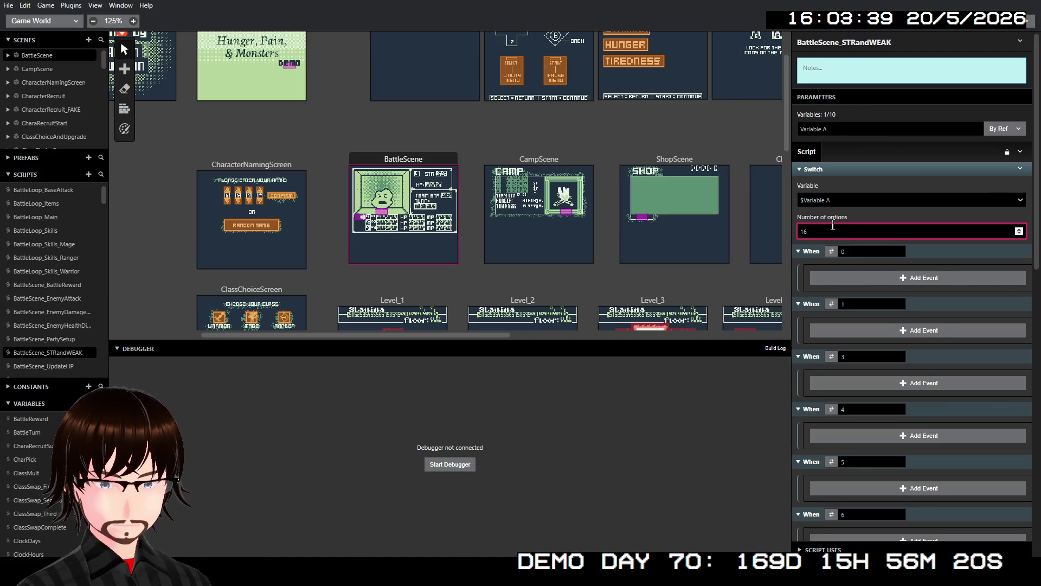
pyautogui.scroll(-10, 941, 290)
# Renumber the Switch's middle cases to 2, 3, 4, 5, 6 and 7
pyautogui.scroll(4, 940, 304)
pyautogui.scroll(5, 938, 310)
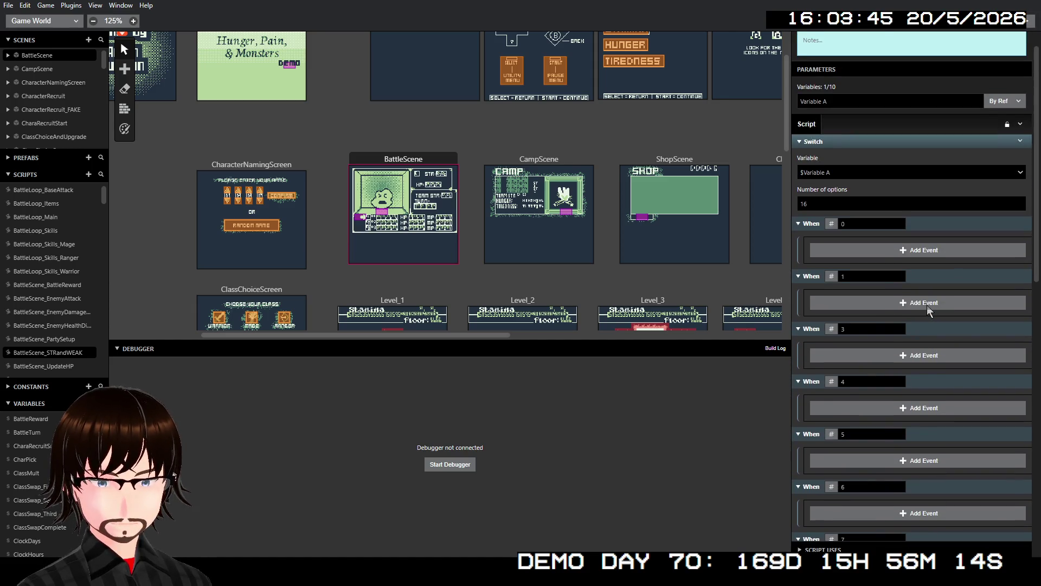
pyautogui.doubleClick(855, 330)
pyautogui.write('2')
pyautogui.doubleClick(851, 379)
pyautogui.write('3')
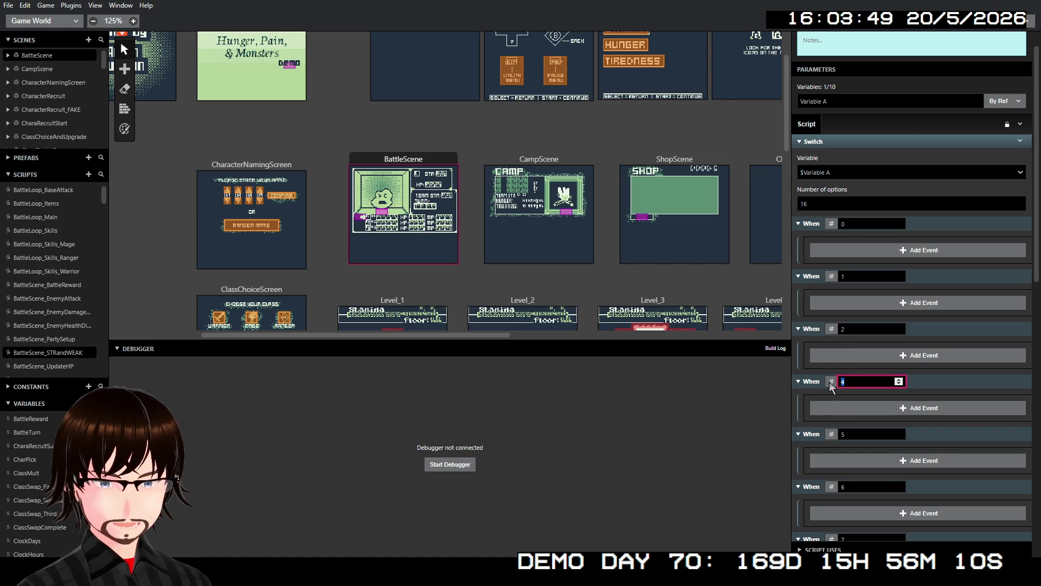
pyautogui.doubleClick(862, 433)
pyautogui.write('4')
pyautogui.doubleClick(870, 486)
pyautogui.write('5')
pyautogui.scroll(-1, 873, 460)
pyautogui.scroll(-1, 873, 460)
pyautogui.doubleClick(844, 430)
pyautogui.write('6')
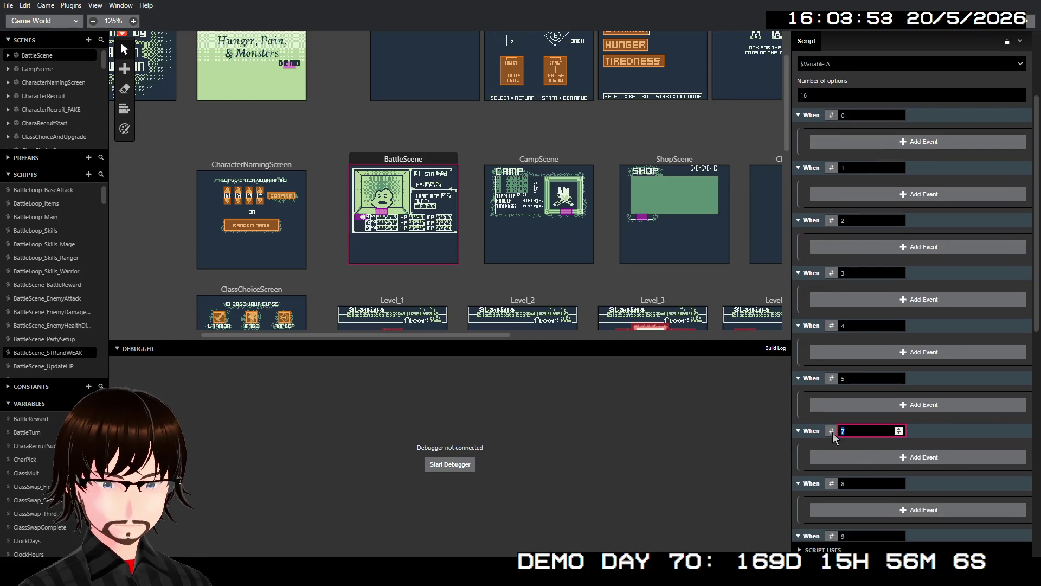
pyautogui.doubleClick(844, 484)
pyautogui.doubleClick(844, 484)
pyautogui.write('7')
# Renumber the remaining cases 8 through 15 and start adding an event under Else
pyautogui.scroll(-2, 851, 488)
pyautogui.doubleClick(846, 427)
pyautogui.write('8')
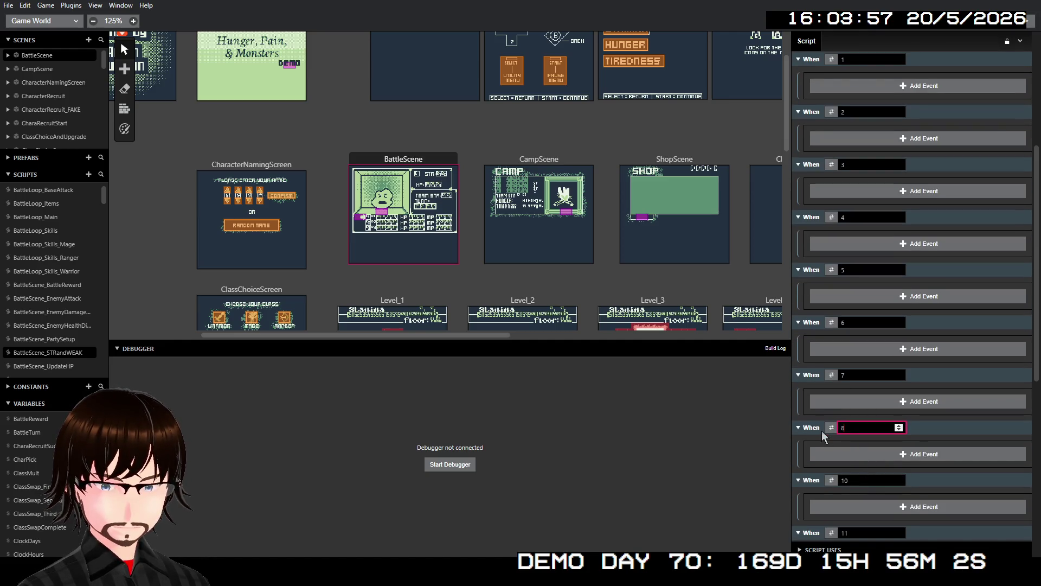
pyautogui.doubleClick(846, 480)
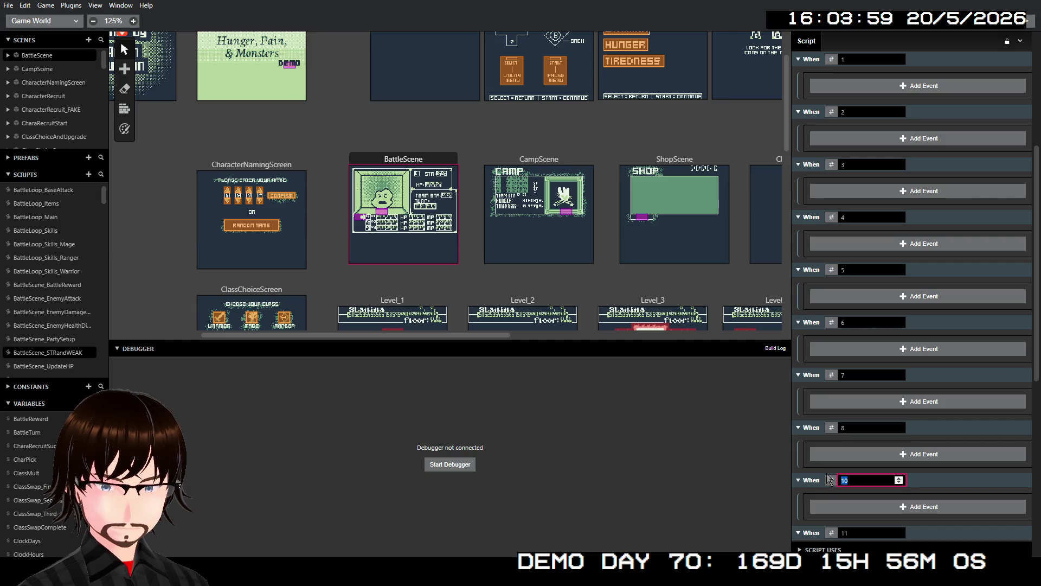
pyautogui.write('9')
pyautogui.scroll(-2, 851, 477)
pyautogui.doubleClick(847, 424)
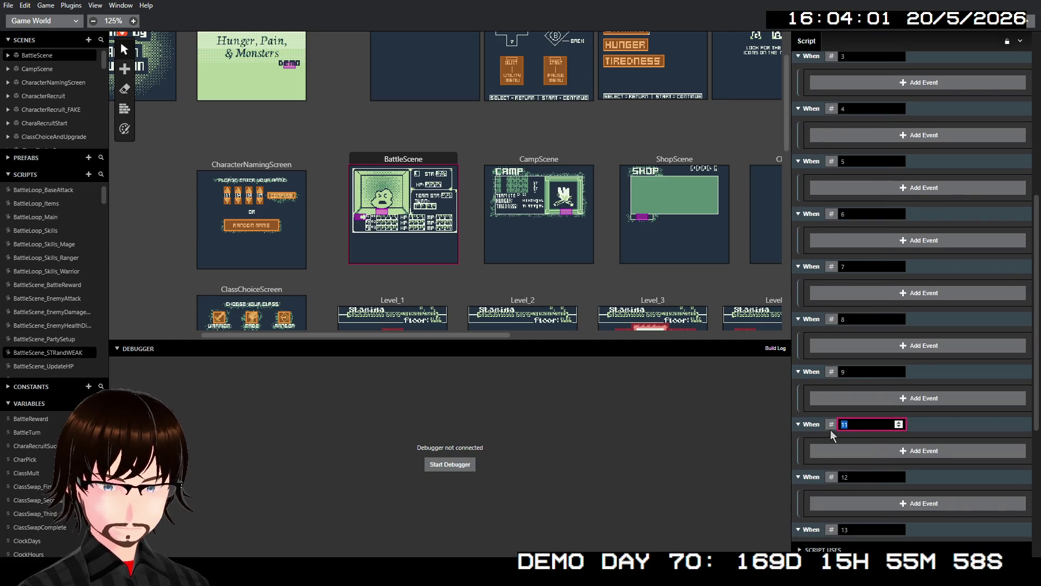
pyautogui.write('10')
pyautogui.doubleClick(869, 478)
pyautogui.write('11')
pyautogui.scroll(-2, 868, 467)
pyautogui.doubleClick(855, 421)
pyautogui.write('12')
pyautogui.doubleClick(856, 473)
pyautogui.write('13')
pyautogui.doubleClick(869, 523)
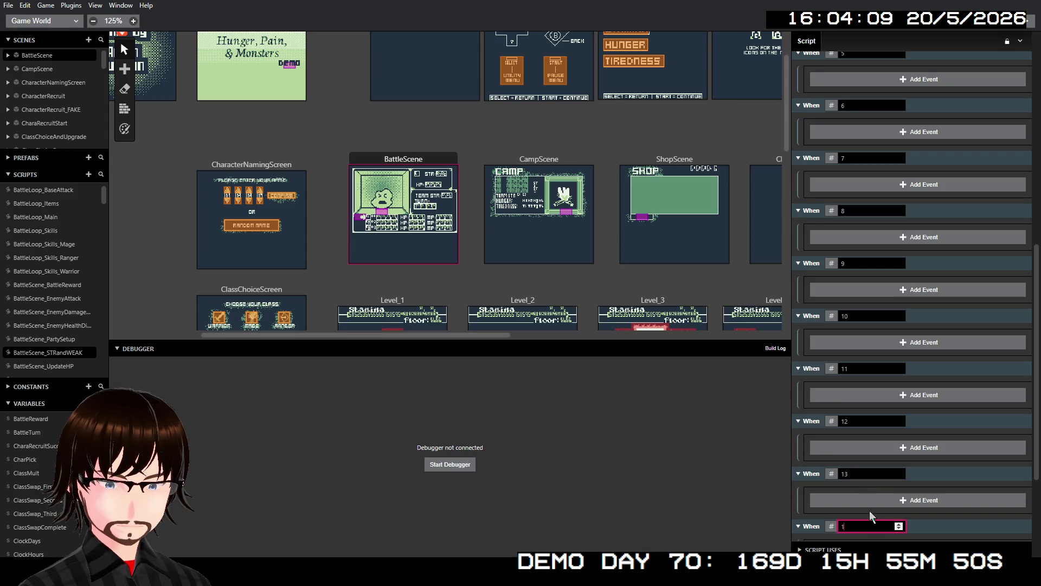
pyautogui.write('4')
pyautogui.scroll(-2, 958, 454)
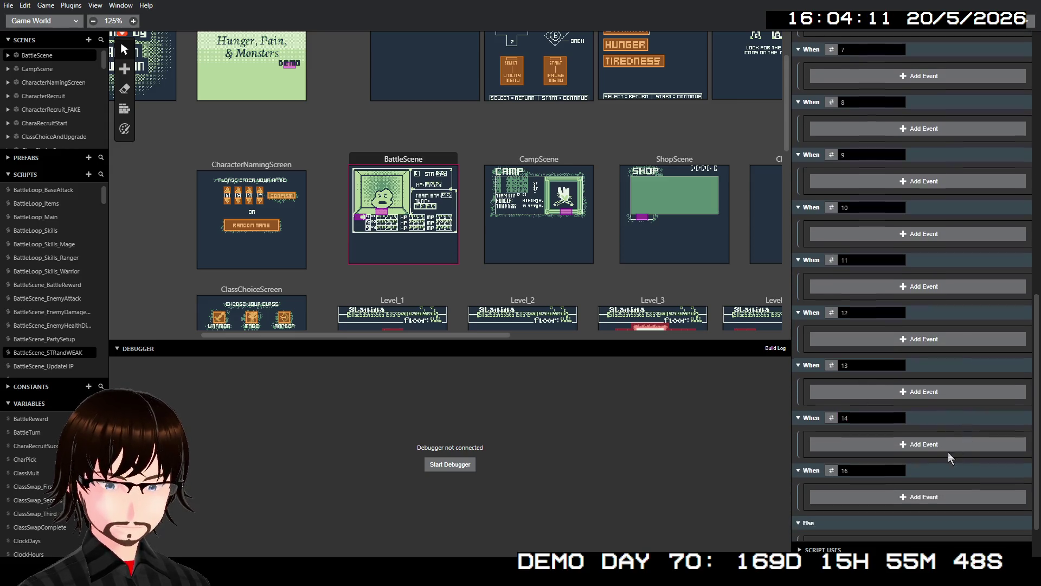
pyautogui.doubleClick(862, 465)
pyautogui.write('5')
pyautogui.scroll(-1, 958, 429)
pyautogui.click(845, 498)
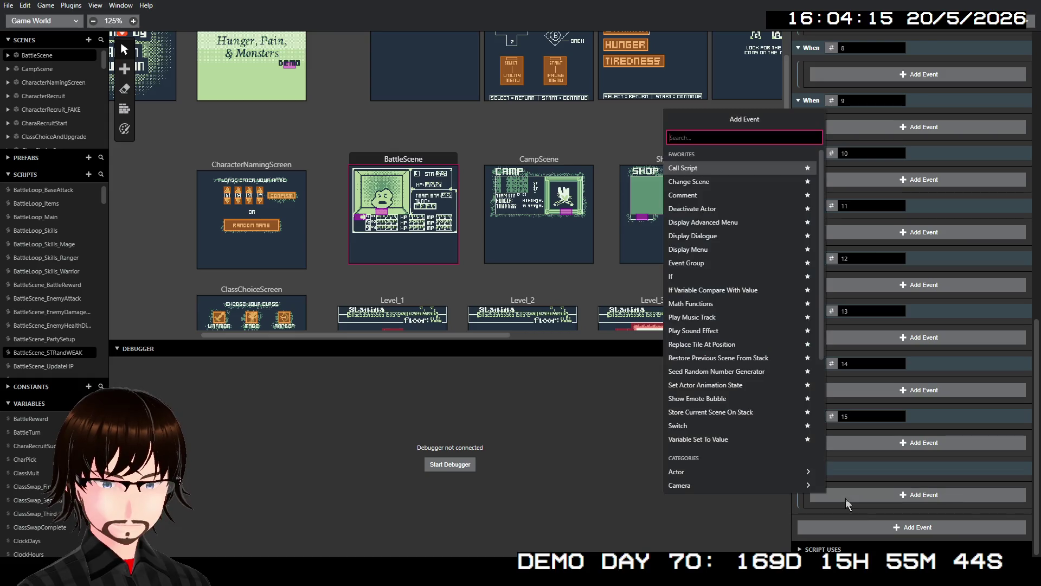
# Insert a Switch event inside the Else branch
pyautogui.write('sw')
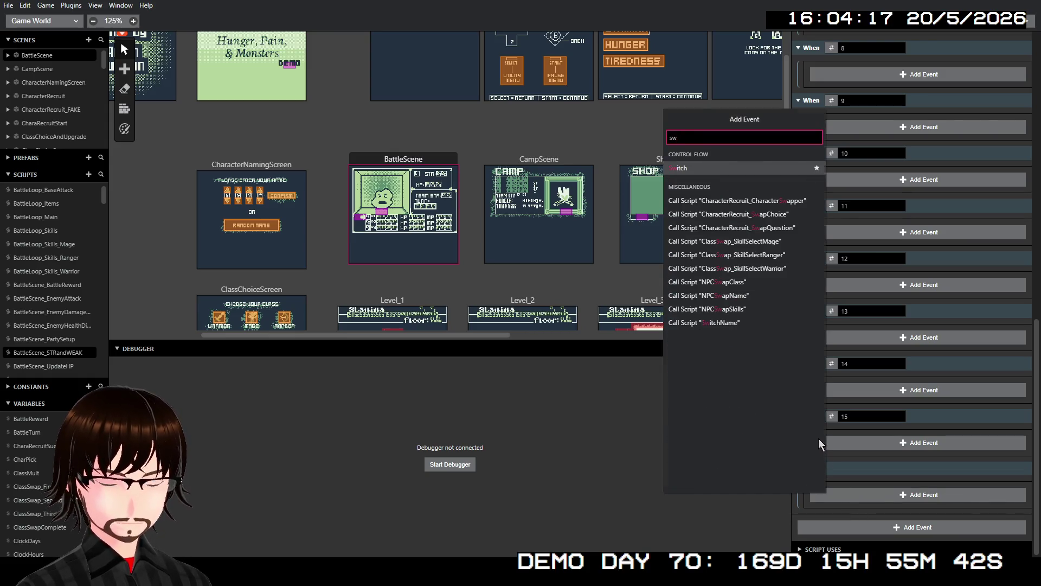
pyautogui.press('Return')
pyautogui.scroll(12, 897, 341)
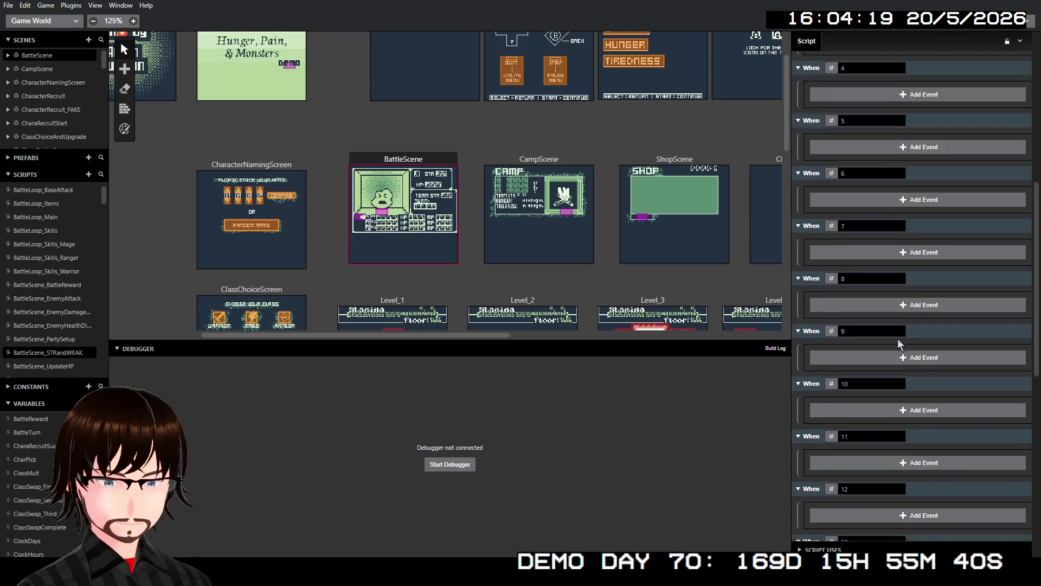
# Rename the script parameter from Variable A to ID and select the nested Switch's option count
pyautogui.click(844, 132)
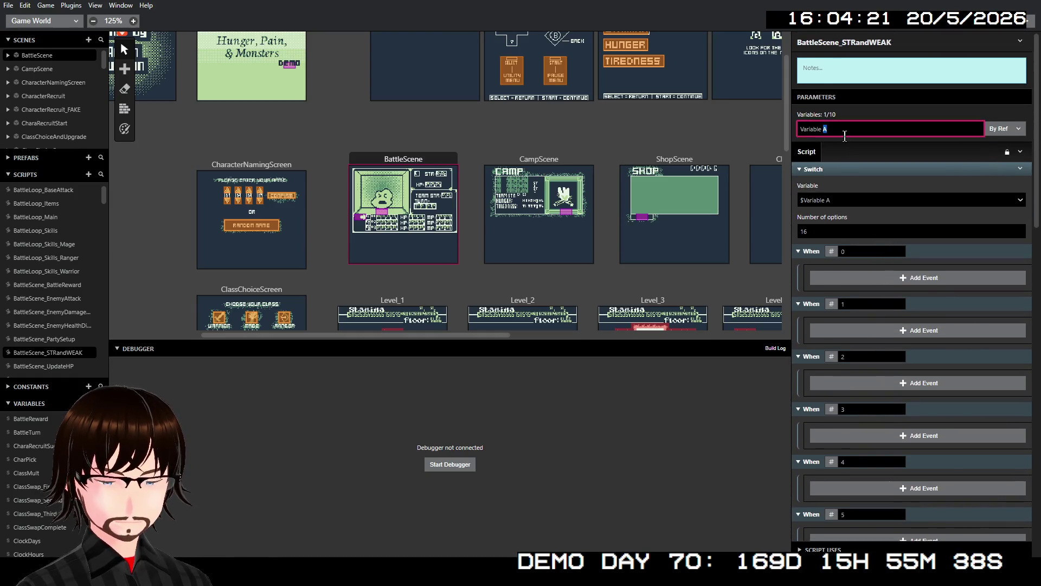
pyautogui.doubleClick(844, 132)
pyautogui.hotkey('ctrl', 'a')
pyautogui.write('ID')
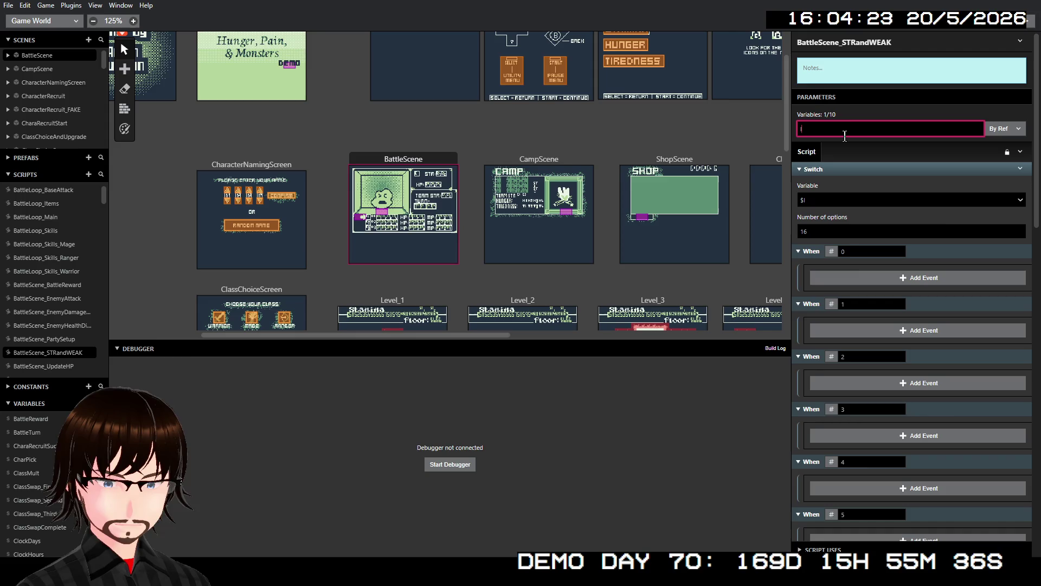
pyautogui.click(888, 177)
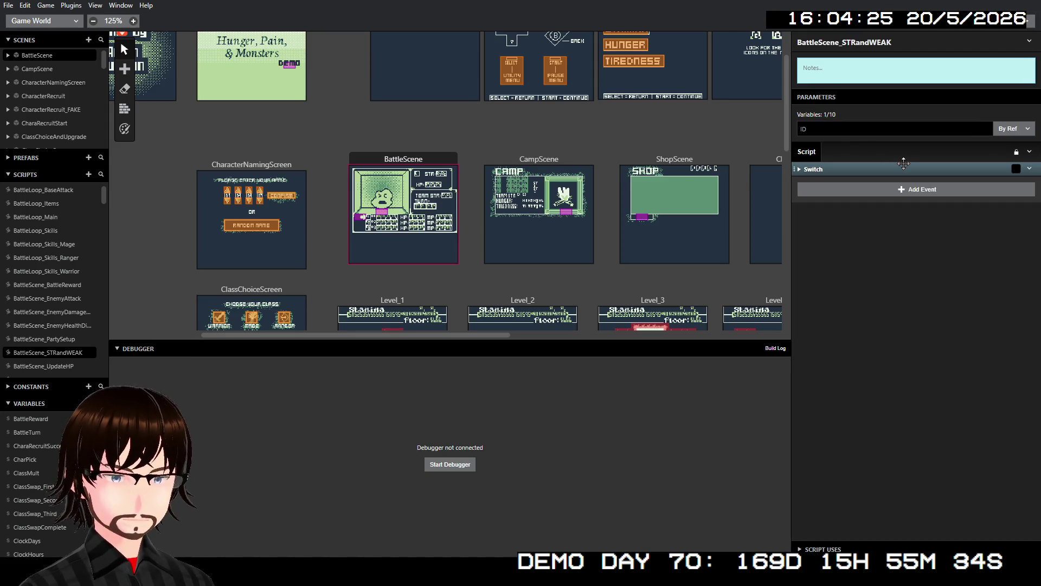
pyautogui.scroll(-12, 889, 177)
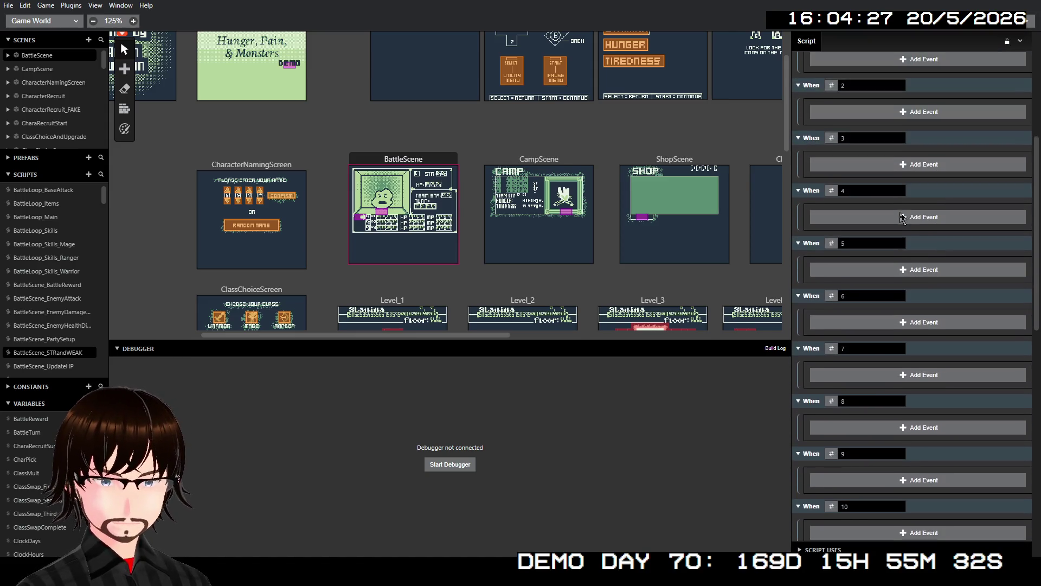
pyautogui.scroll(-3, 883, 243)
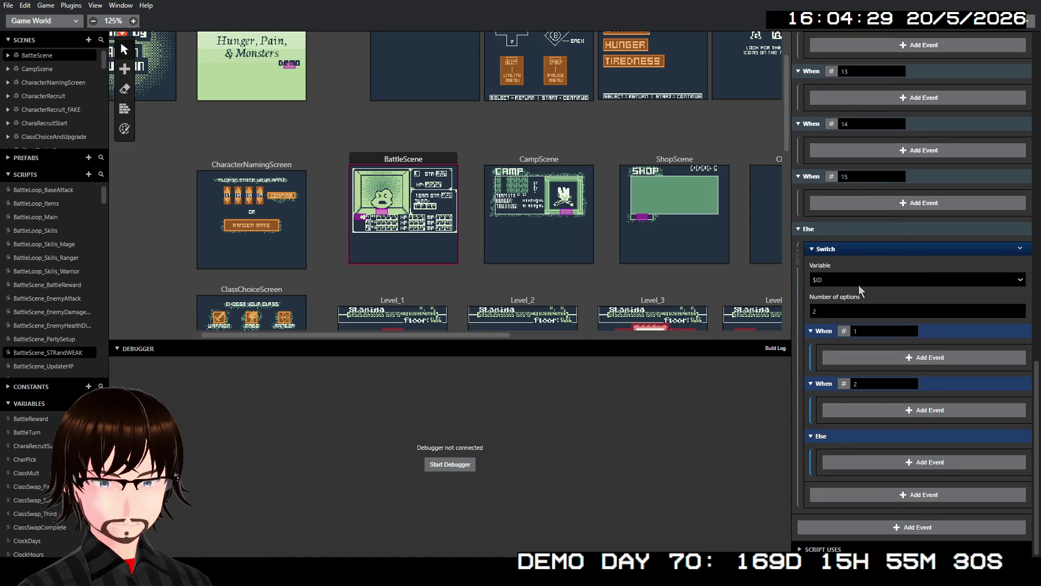
pyautogui.click(846, 313)
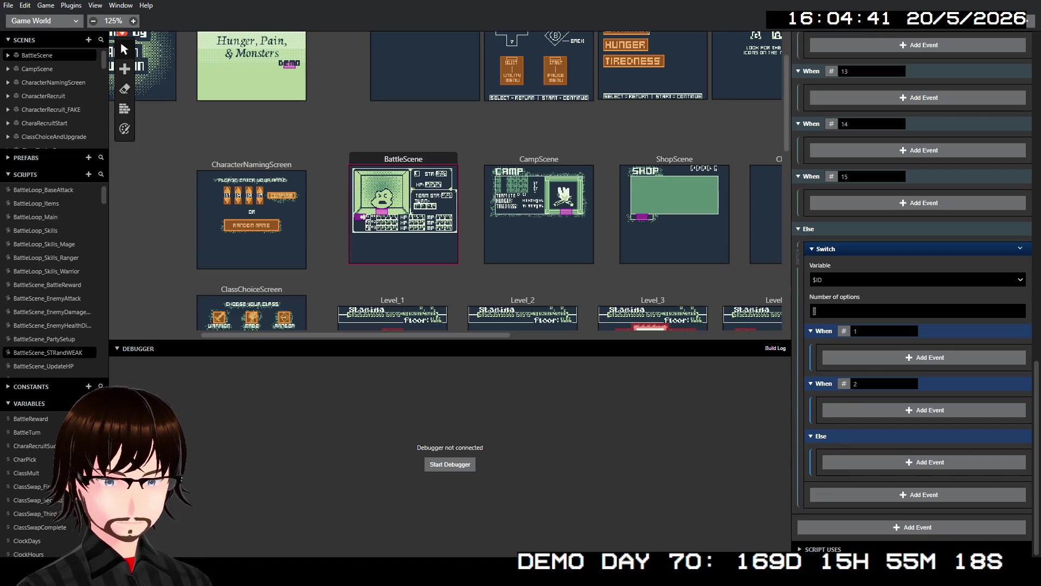
pyautogui.hotkey('alt', 'Tab')
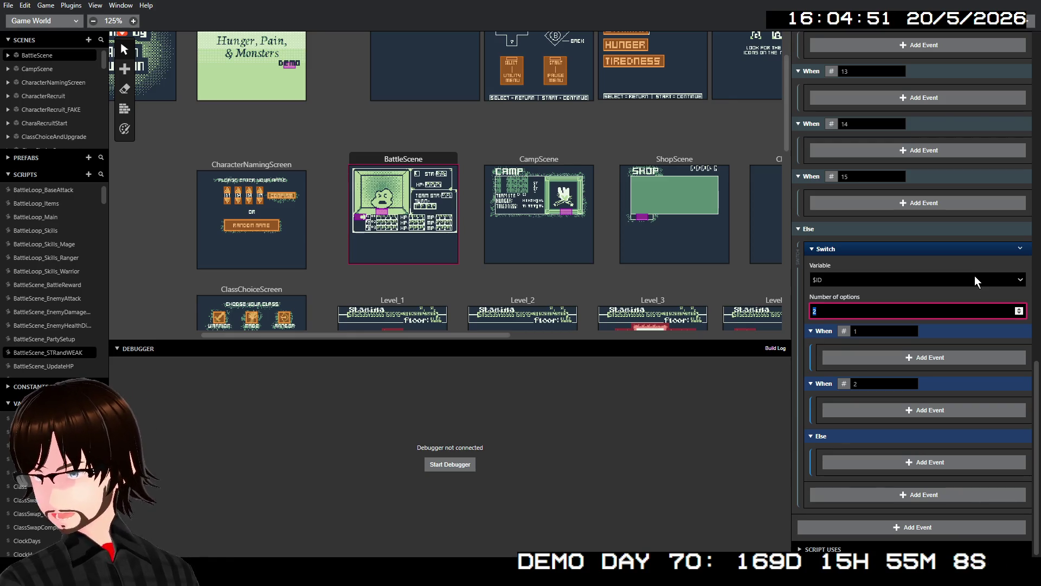
# Give the nested Switch 7 options with first cases 16, 17, 18 and 19
pyautogui.write('7')
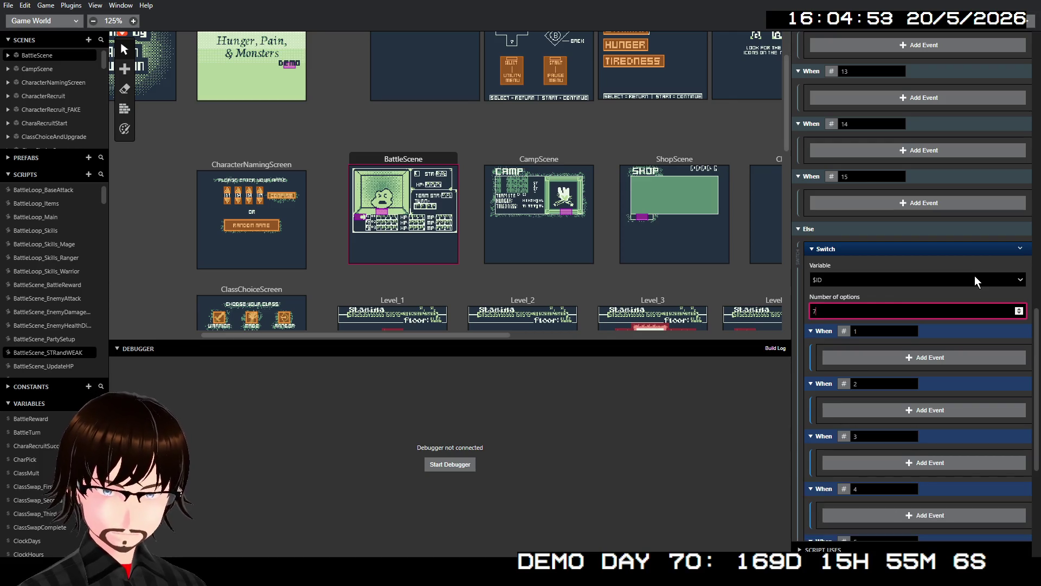
pyautogui.click(876, 332)
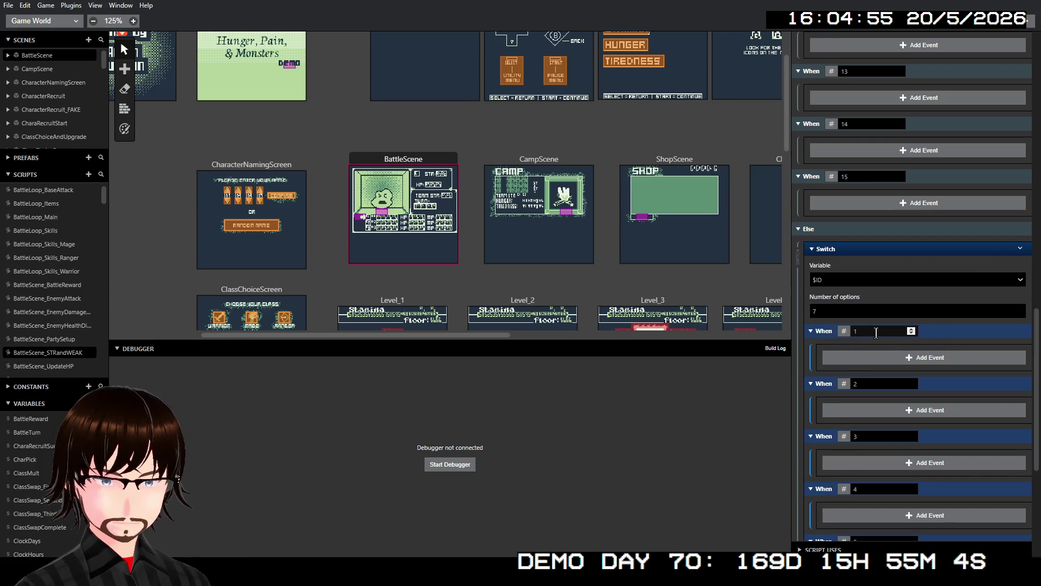
pyautogui.write('16')
pyautogui.click(869, 382)
pyautogui.write('17')
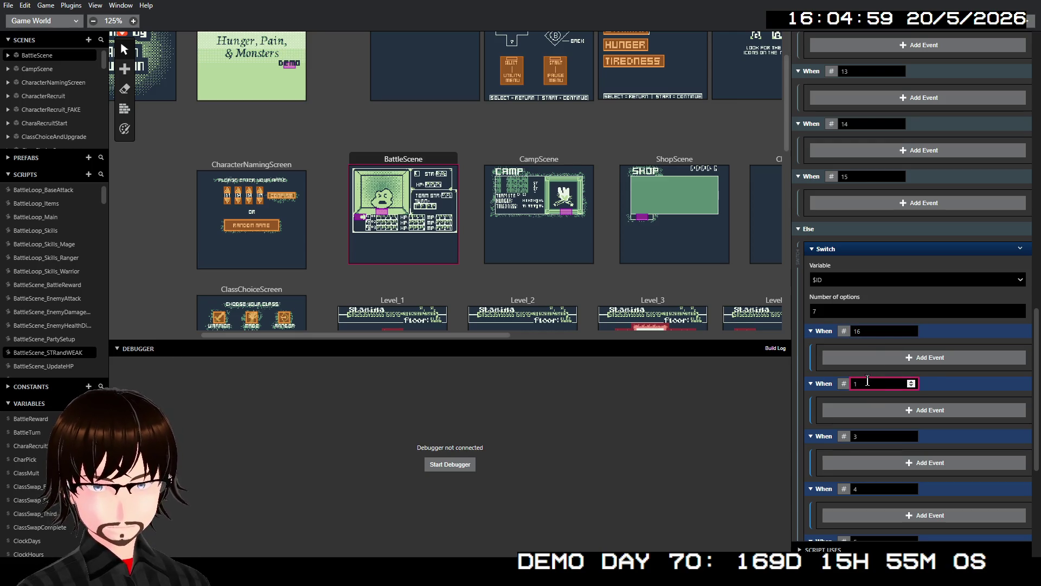
pyautogui.click(870, 438)
pyautogui.write('18')
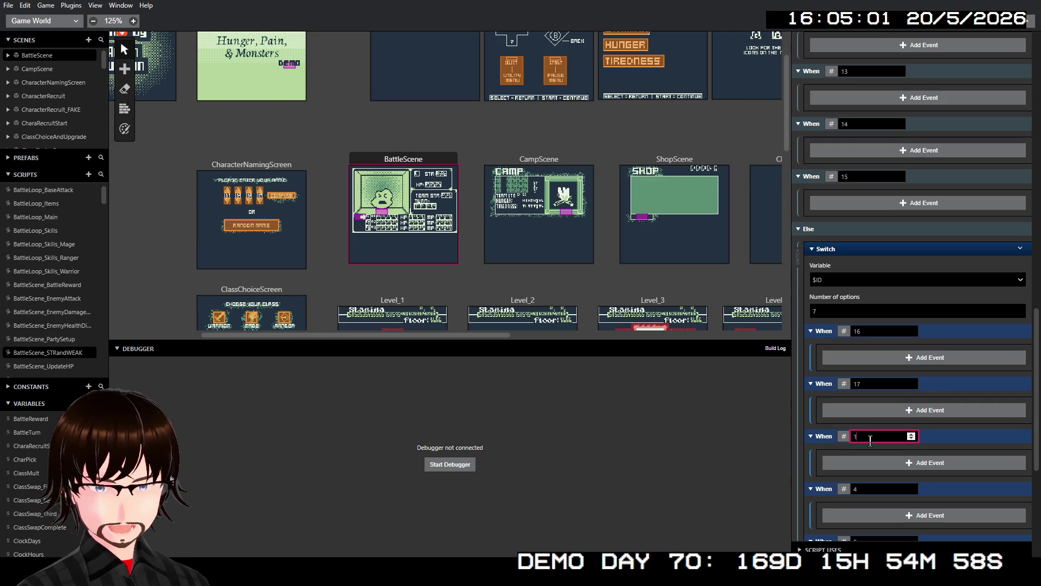
pyautogui.click(874, 489)
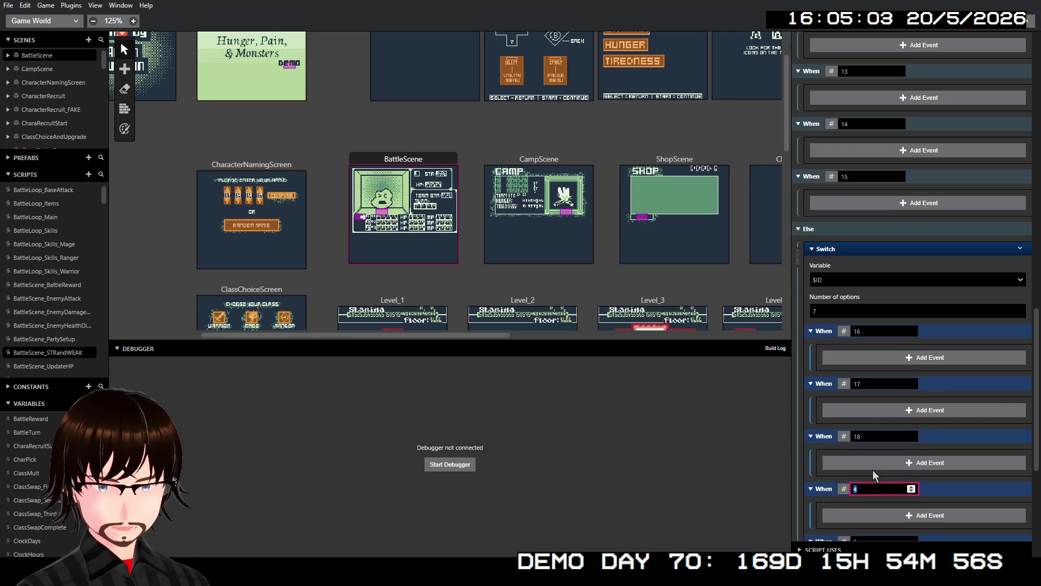
pyautogui.write('19')
pyautogui.click(934, 473)
# Set the last three nested case values to 140, 141 and 142
pyautogui.scroll(-3, 934, 473)
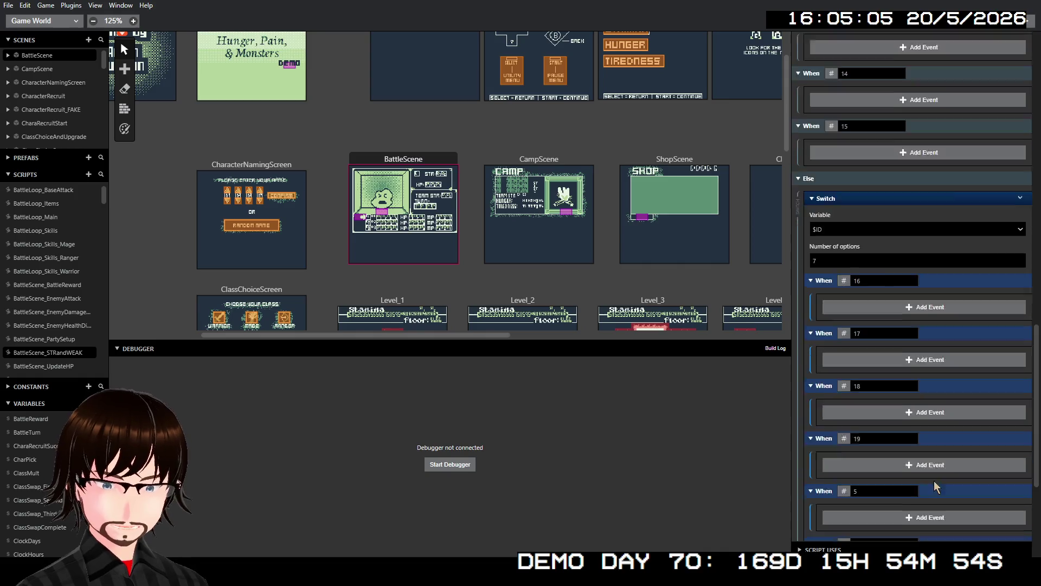
pyautogui.click(870, 378)
pyautogui.write('1')
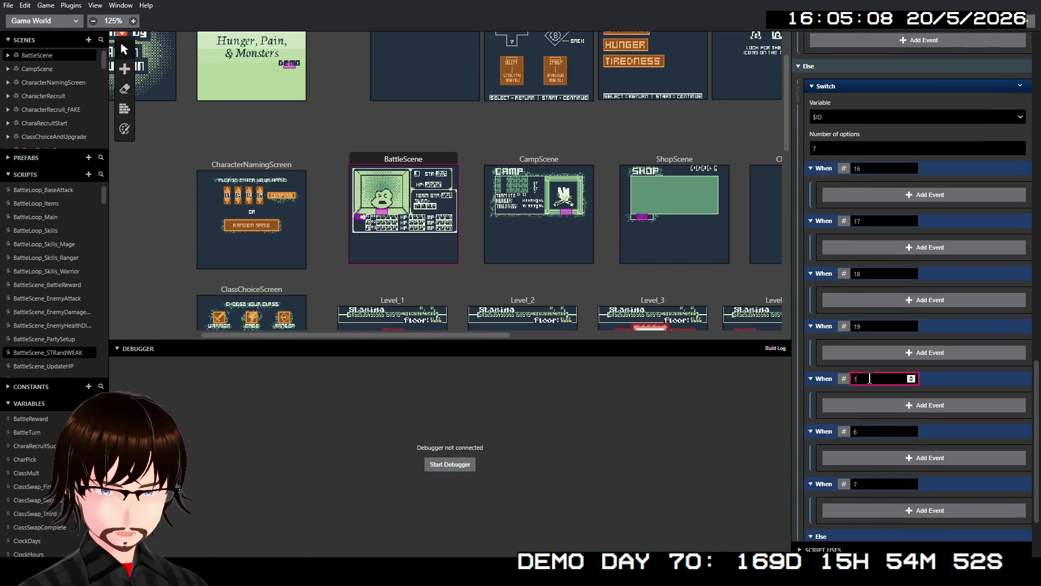
pyautogui.write('40')
pyautogui.click(867, 431)
pyautogui.write('141')
pyautogui.click(857, 483)
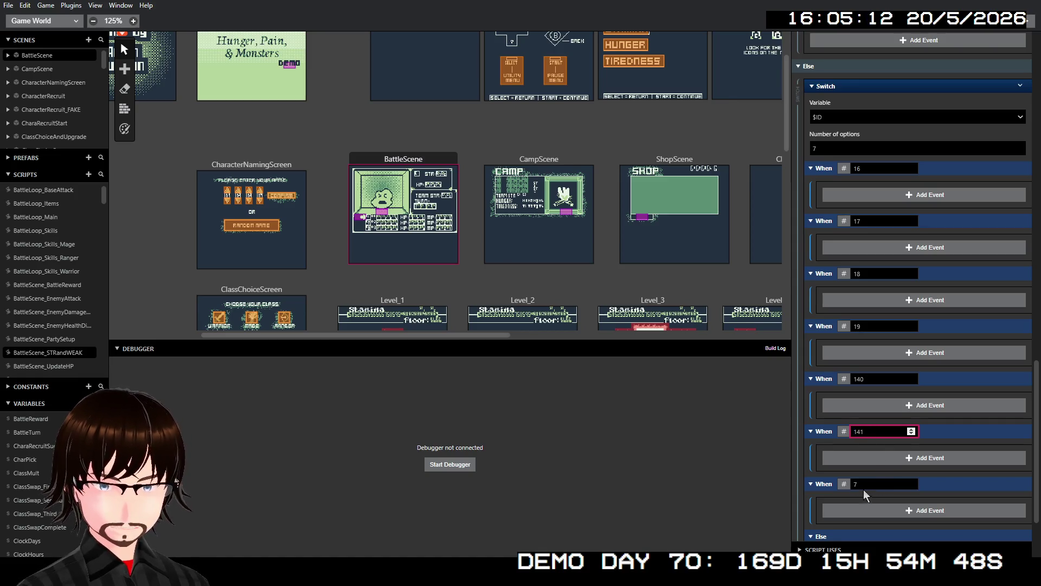
pyautogui.write('142')
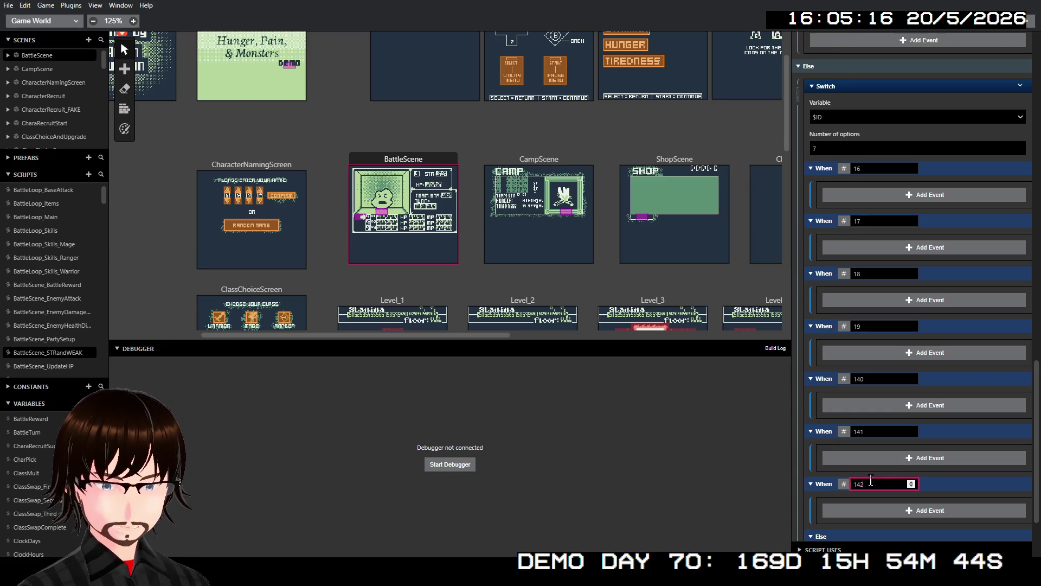
pyautogui.click(949, 470)
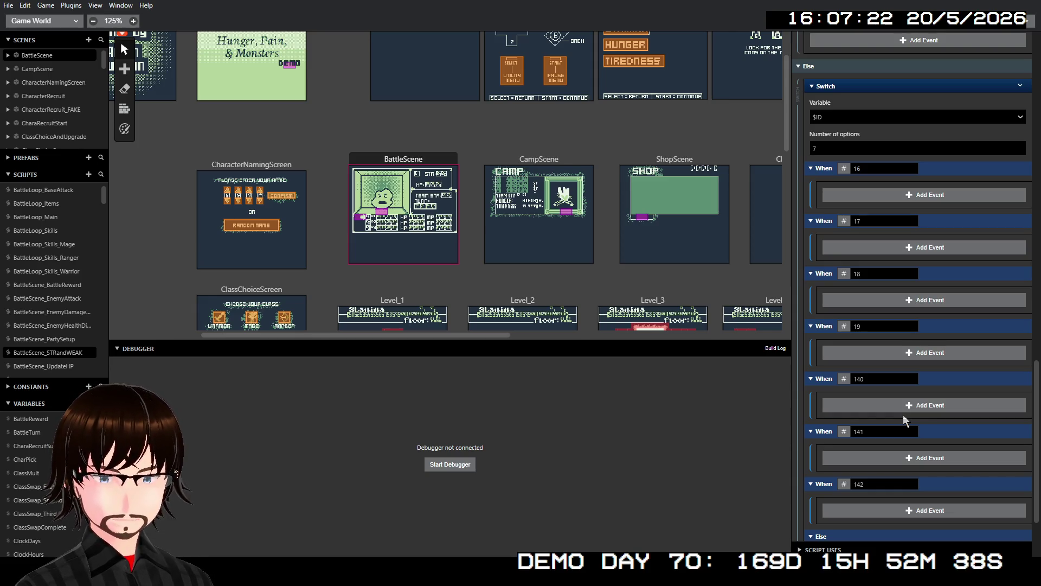
pyautogui.scroll(10, 903, 419)
pyautogui.scroll(5, 904, 419)
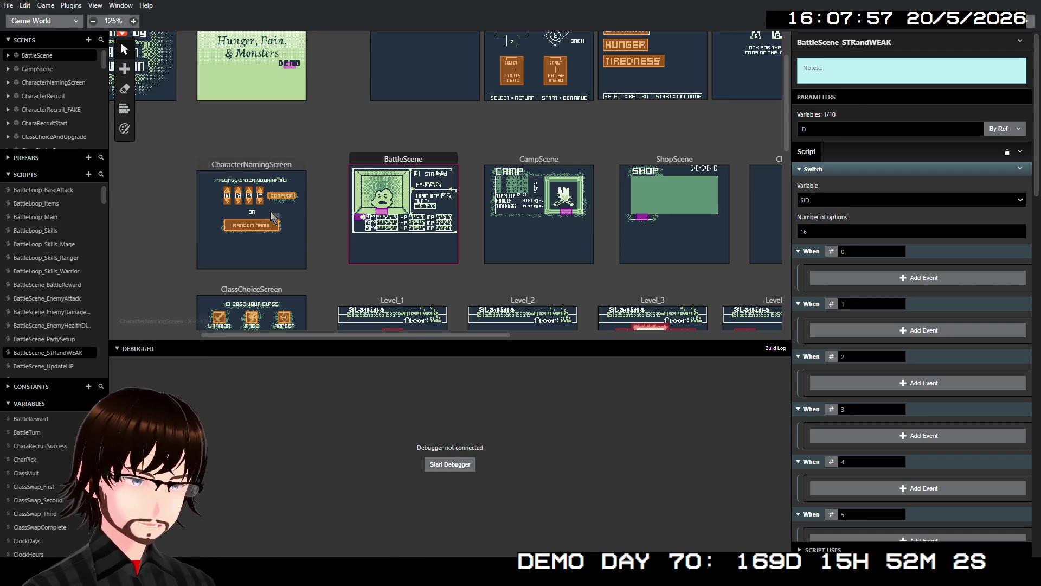
pyautogui.click(395, 167)
# Scroll through the BattleScene On Init script to review its Switch on $CharacterPick
pyautogui.scroll(-2, 965, 430)
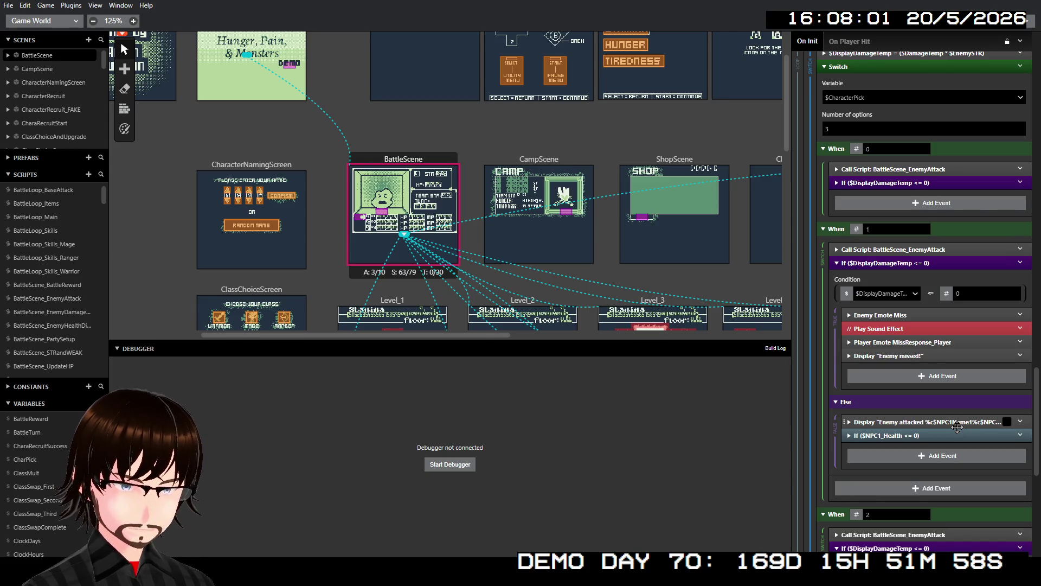
pyautogui.scroll(1, 914, 407)
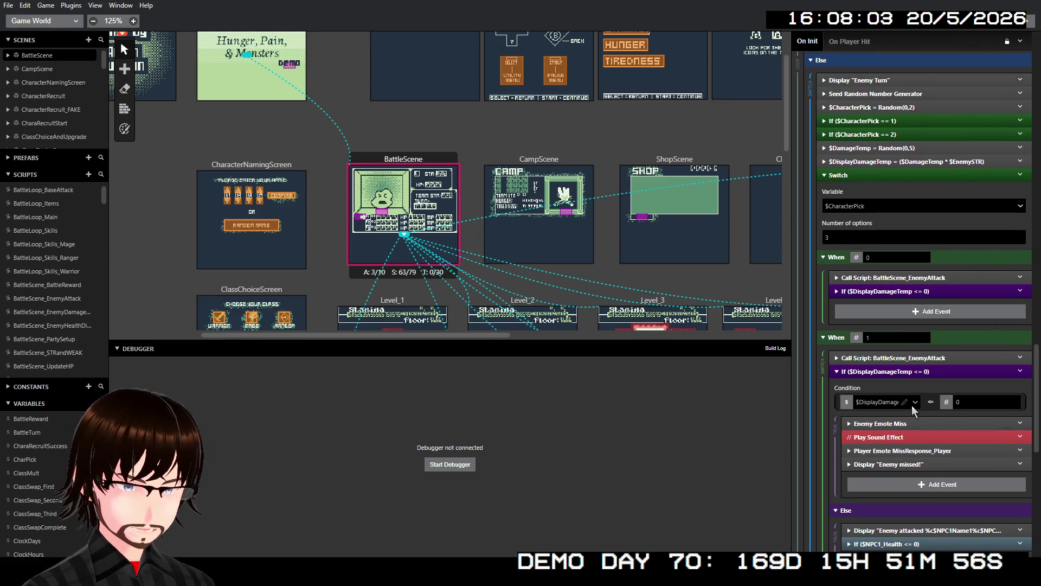
pyautogui.scroll(-7, 912, 405)
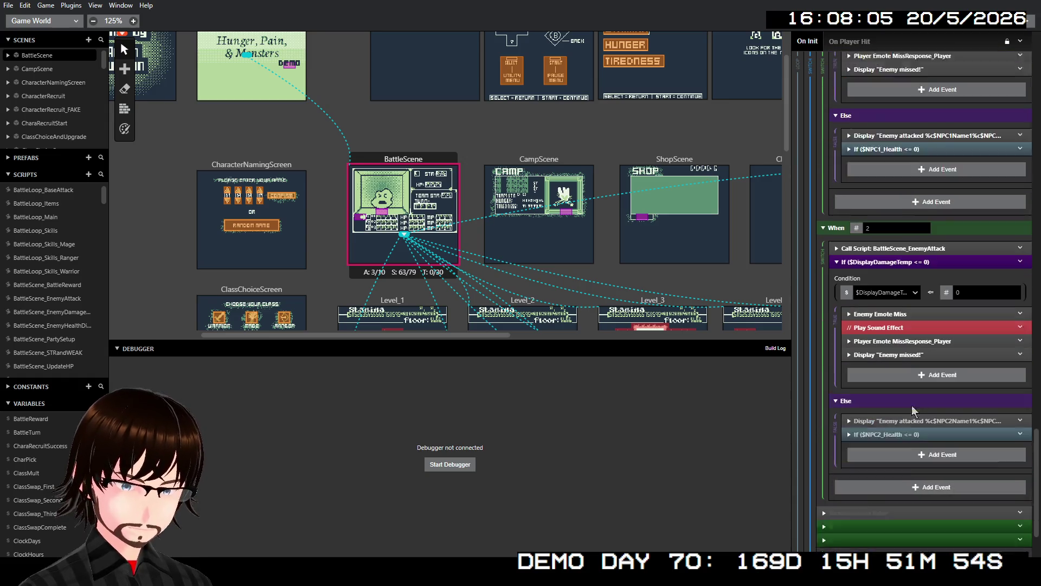